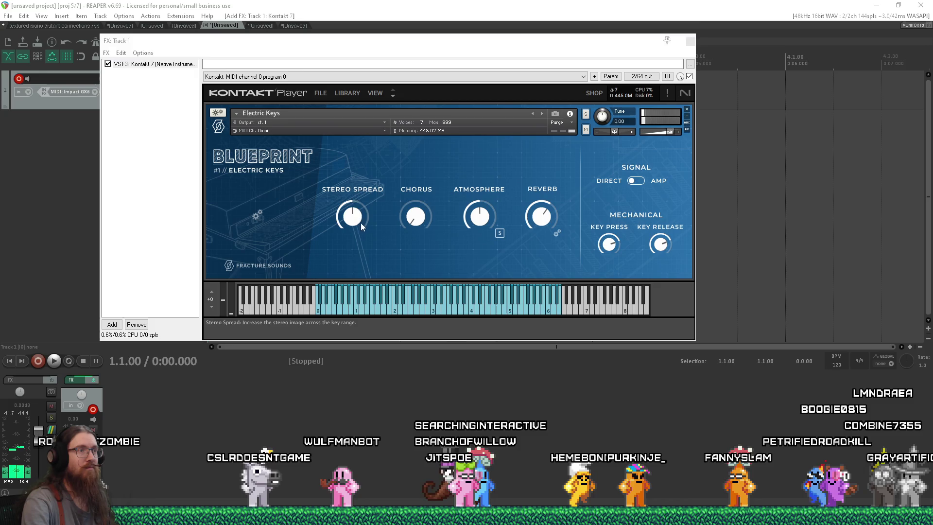
Step: Turn the Electric Keys' Stereo Spread, Chorus and Atmosphere knobs up to about 4 o'clock
left_click_drag(360, 223, 368, 183)
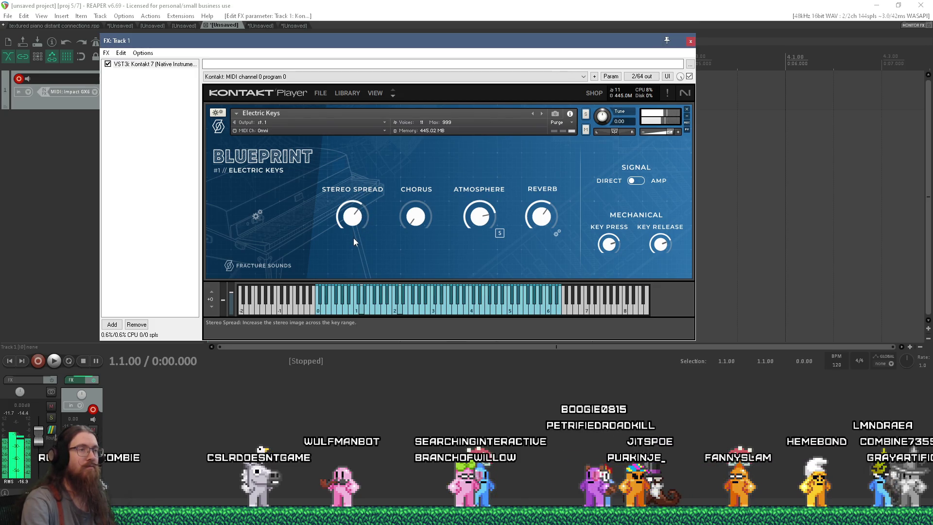
left_click_drag(424, 167, 423, 173)
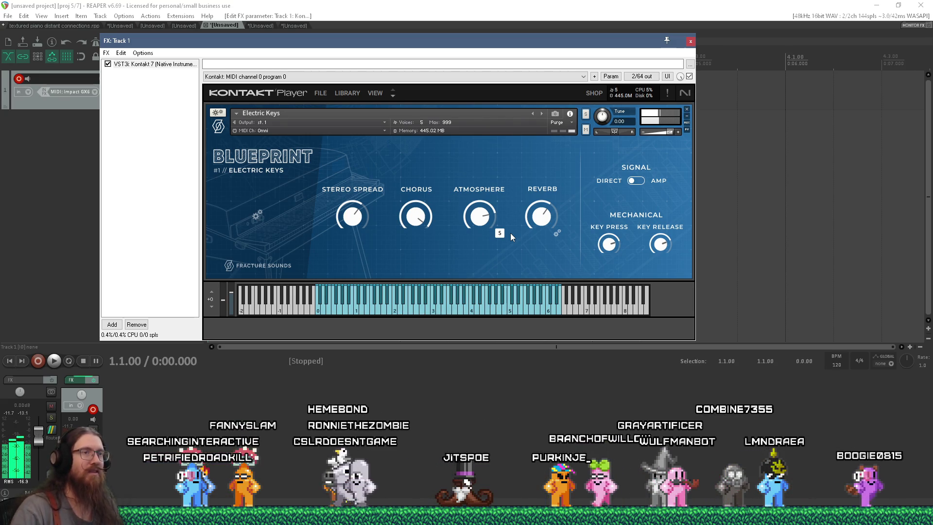
mouse_move(479, 228)
left_mouse_down()
mouse_move(488, 114)
mouse_move(487, 157)
left_mouse_up()
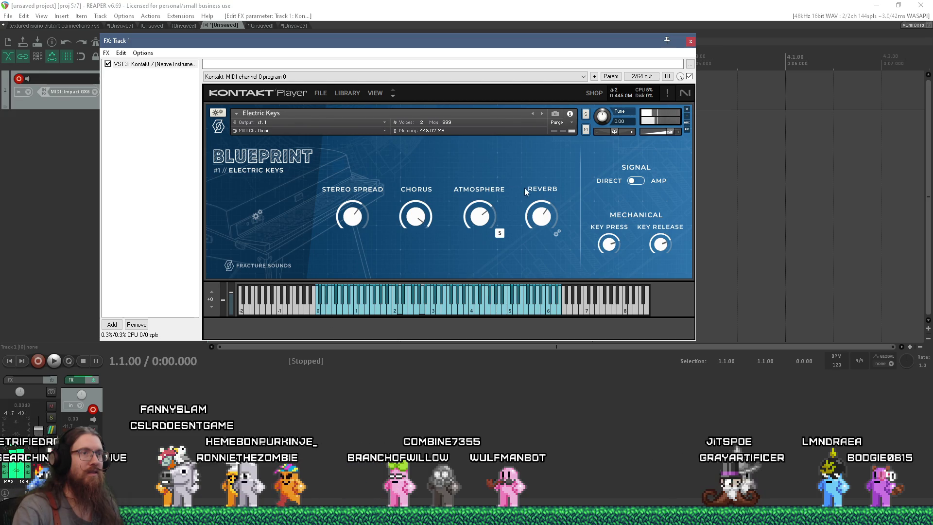
Step: Check the extra reverb settings and keep the reverb type on Hall
left_click(558, 234)
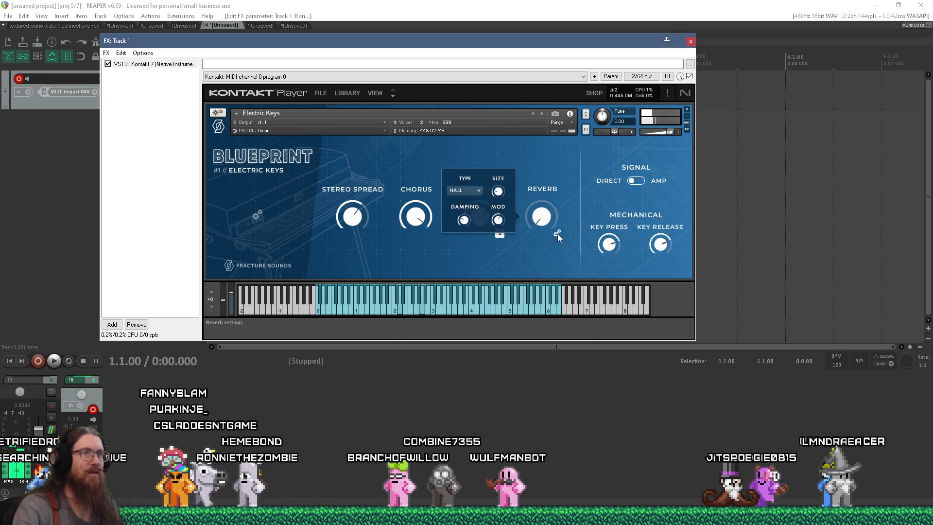
left_click(479, 190)
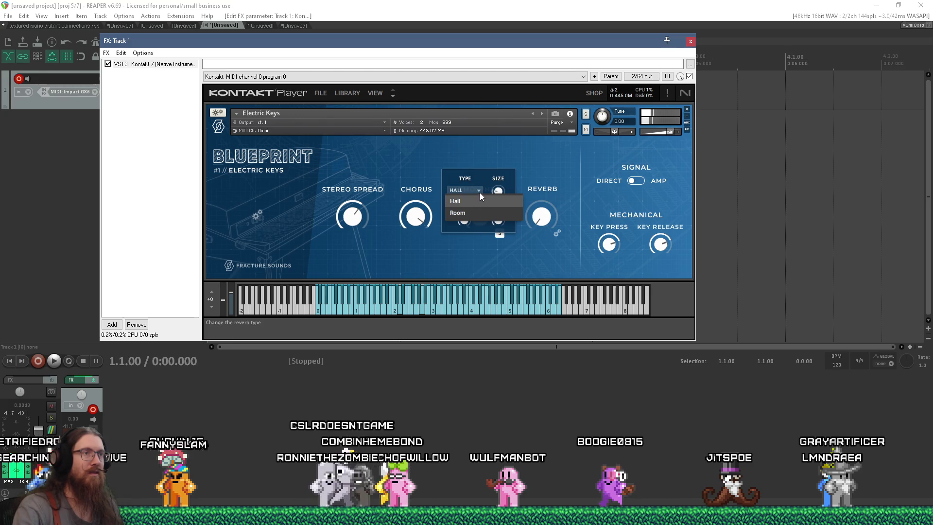
left_click(480, 190)
left_click(534, 221)
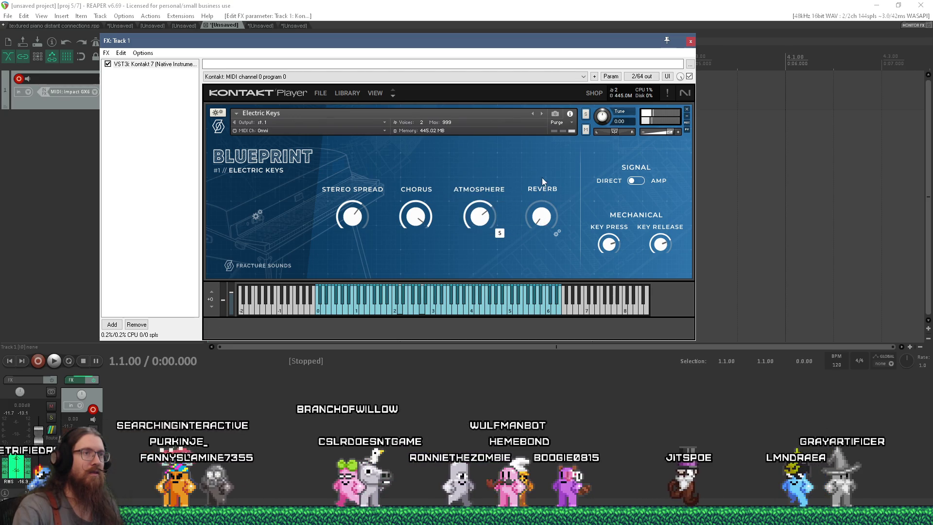
Step: Briefly lower Reverb and silence Atmosphere, then raise Reverb and bring Atmosphere back up
left_click_drag(541, 216, 543, 235)
left_click_drag(480, 216, 500, 233)
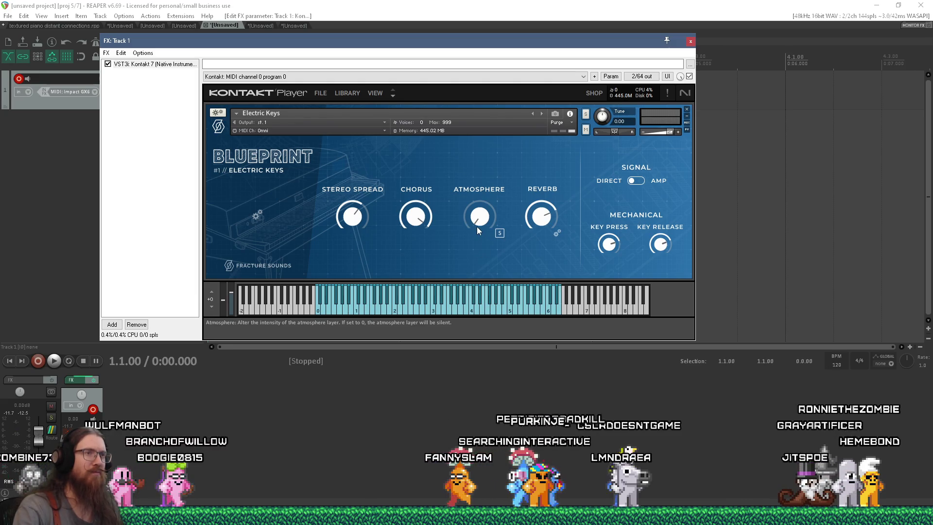
left_click_drag(531, 216, 548, 159)
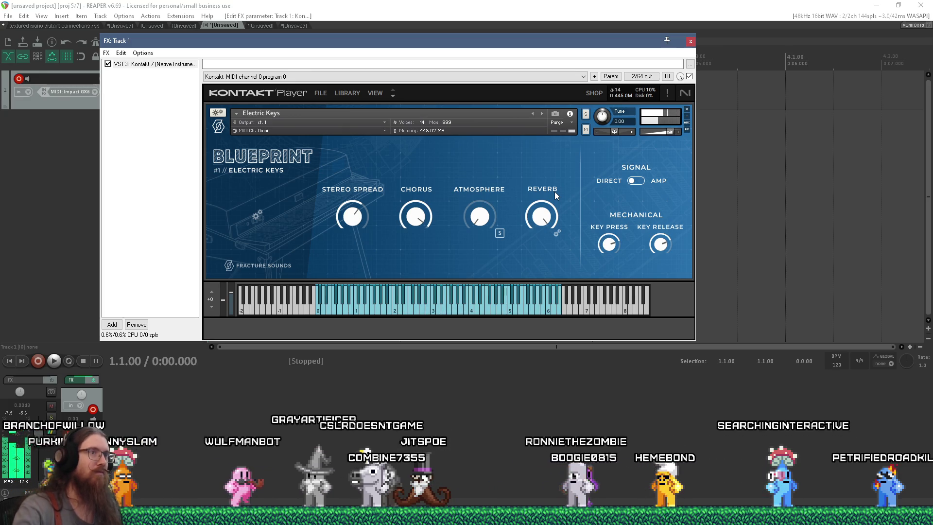
mouse_move(491, 229)
left_mouse_down()
mouse_move(474, 161)
mouse_move(484, 106)
left_mouse_up()
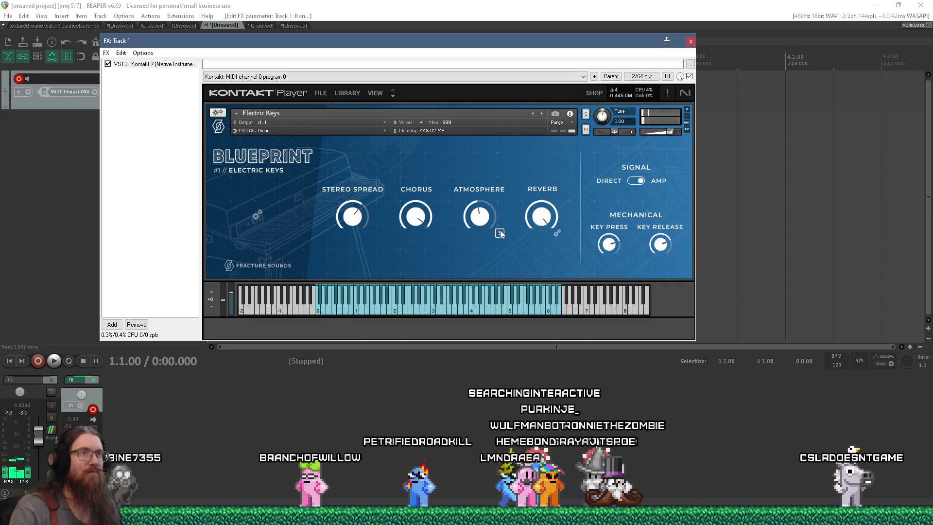
left_click(637, 182)
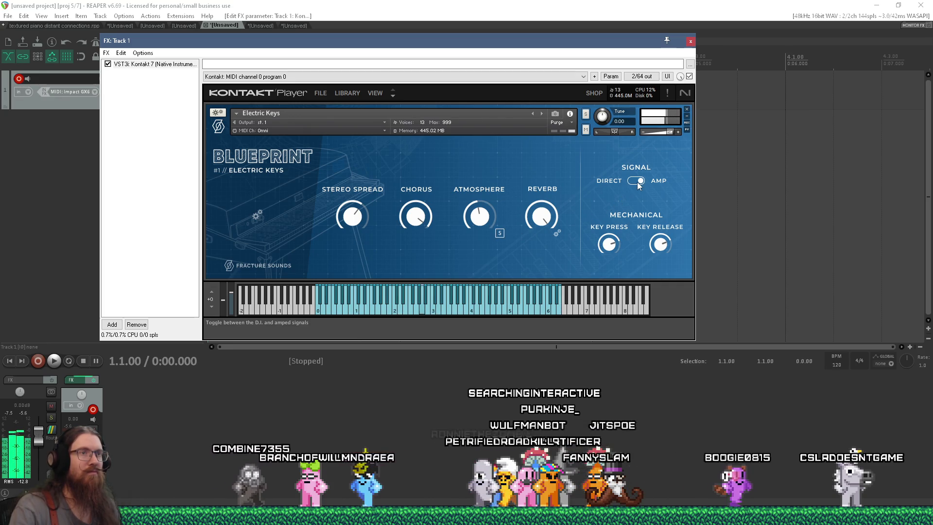
Step: Switch the Signal back to Amp and set Stereo Spread to about 11 o'clock
left_click(638, 182)
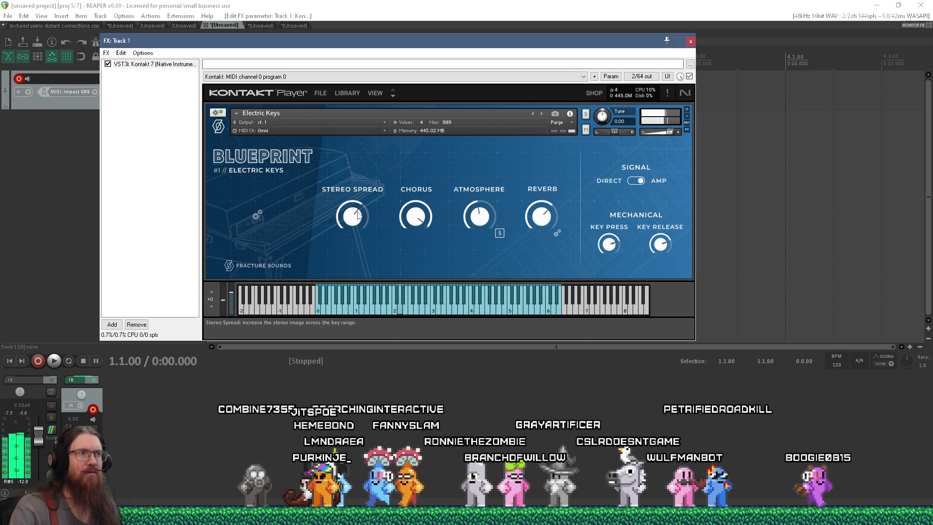
left_click_drag(358, 215, 345, 177)
left_click_drag(346, 222, 346, 241)
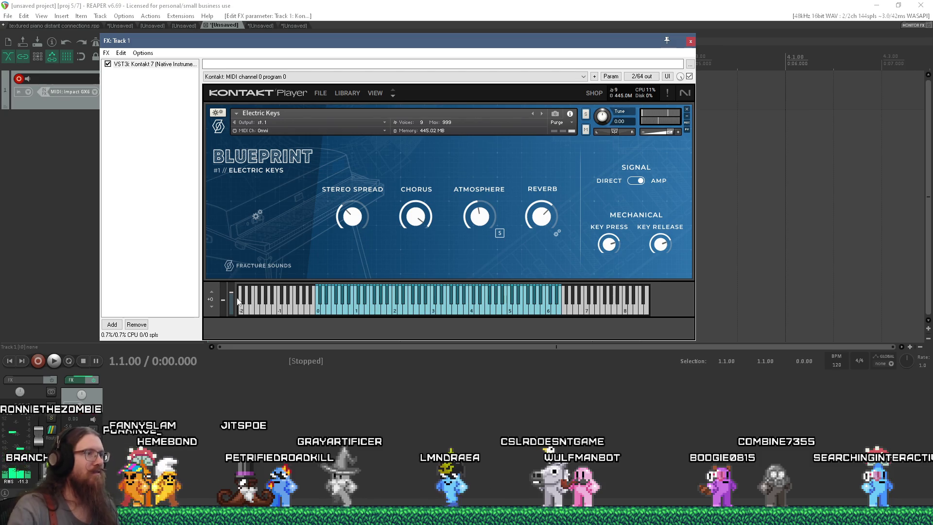
left_click(112, 324)
type("rau")
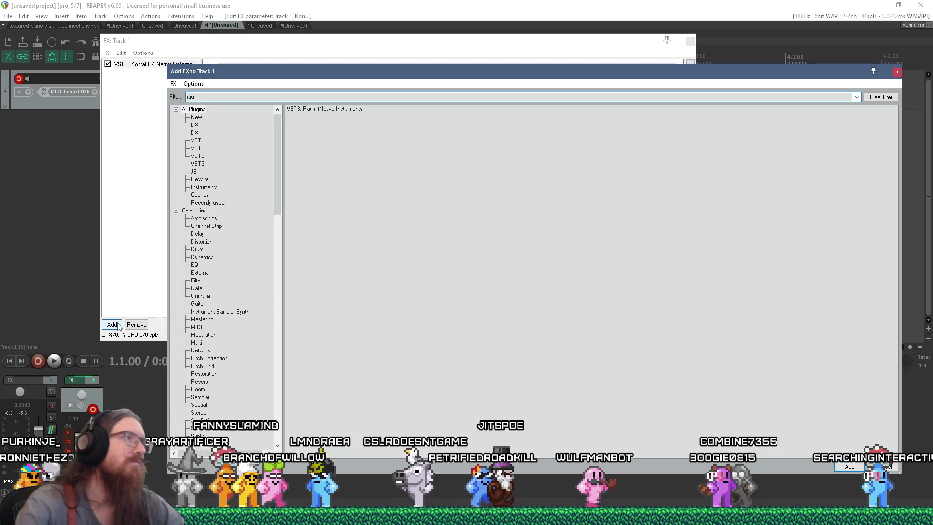
Step: Add the VST3 Raum (Native Instruments) reverb to Track 1 after Kontakt 7
double_click(323, 112)
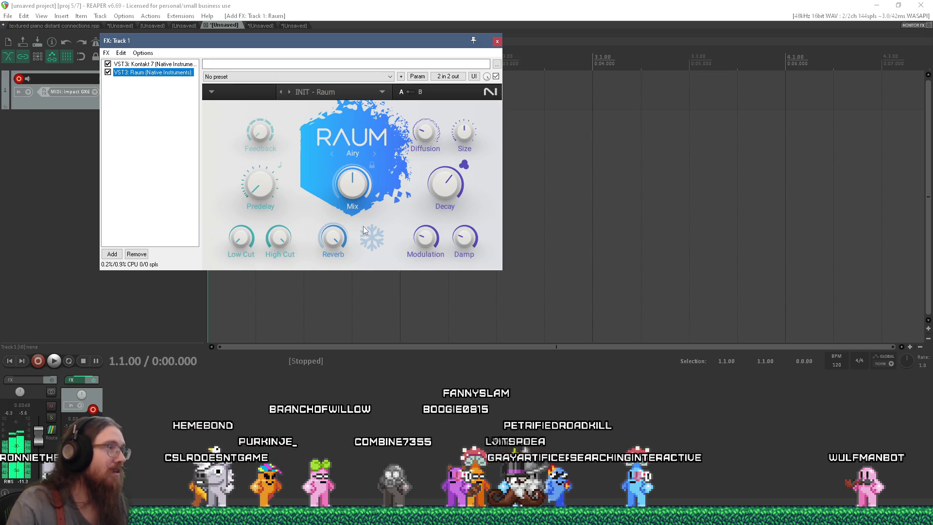
left_click(383, 92)
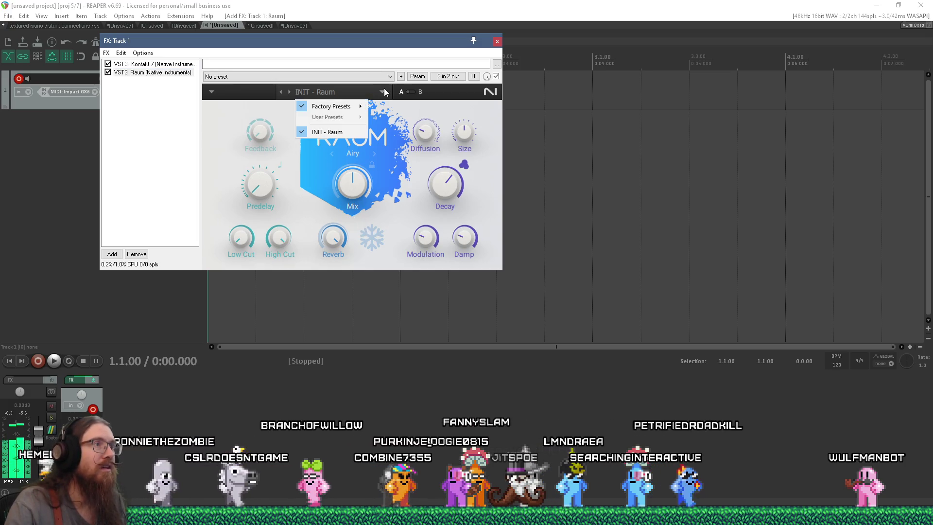
Step: Try Raum's Backwash Grains and Fuzzy Tissue factory presets
mouse_move(359, 107)
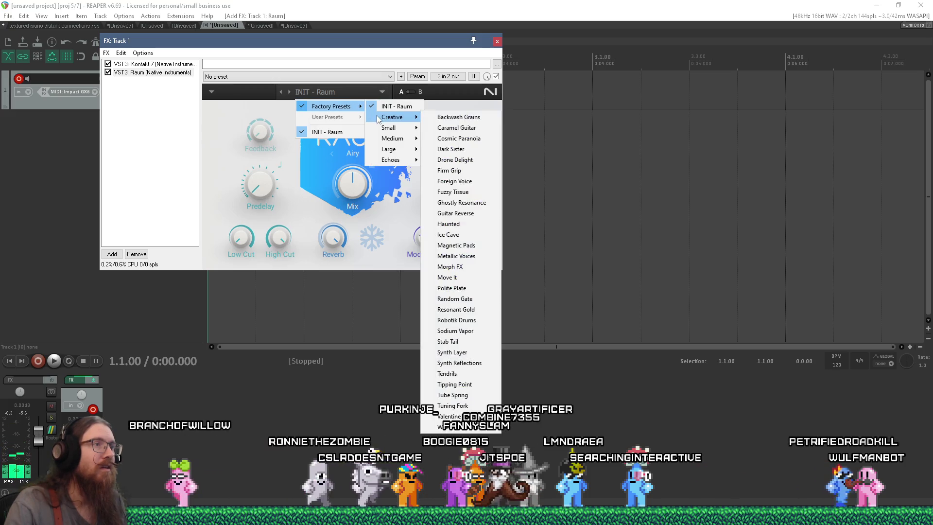
left_click(436, 117)
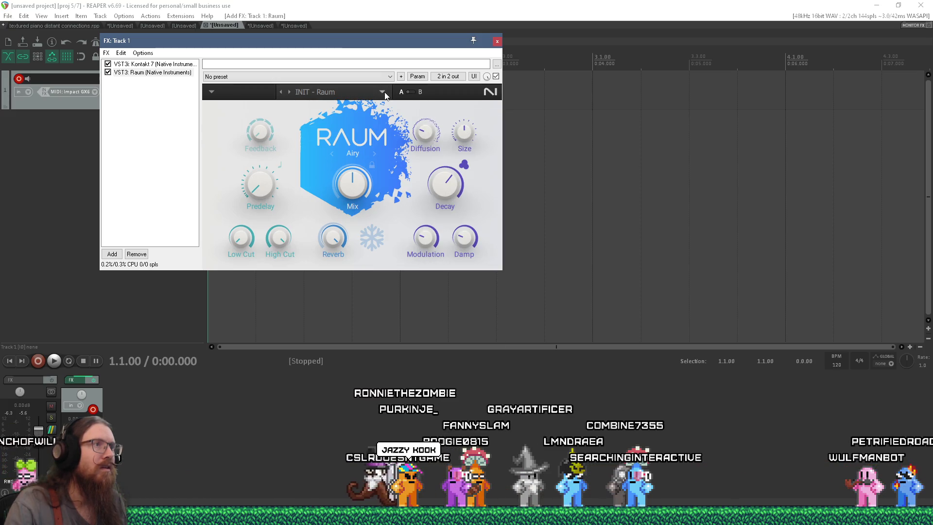
mouse_move(392, 117)
left_click(438, 120)
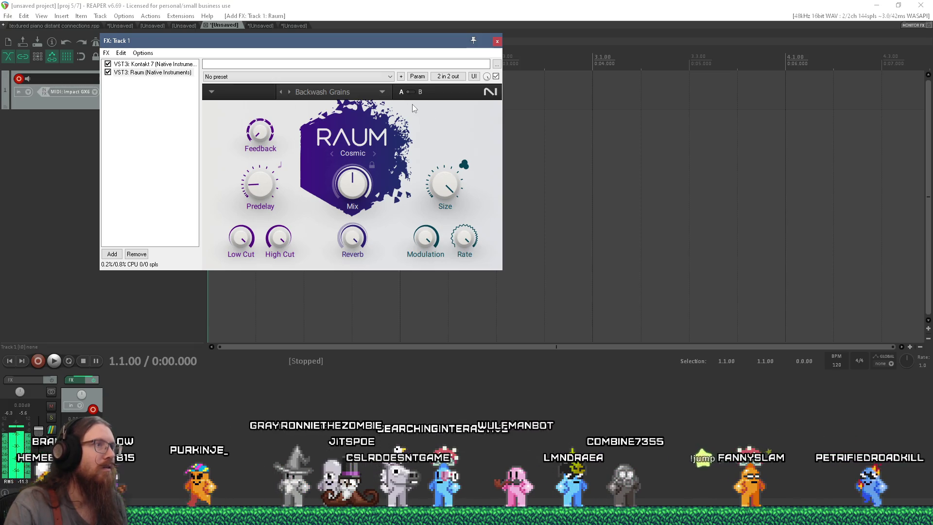
left_click(385, 91)
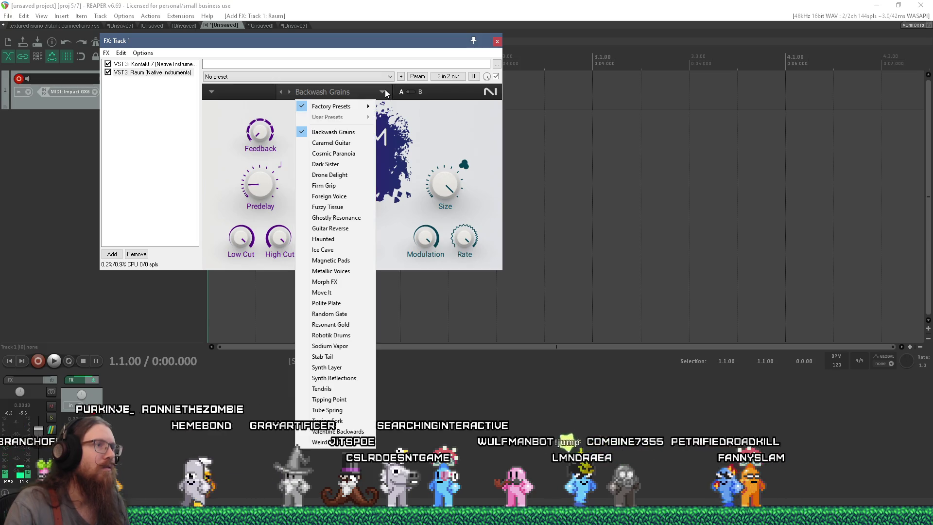
left_click(354, 207)
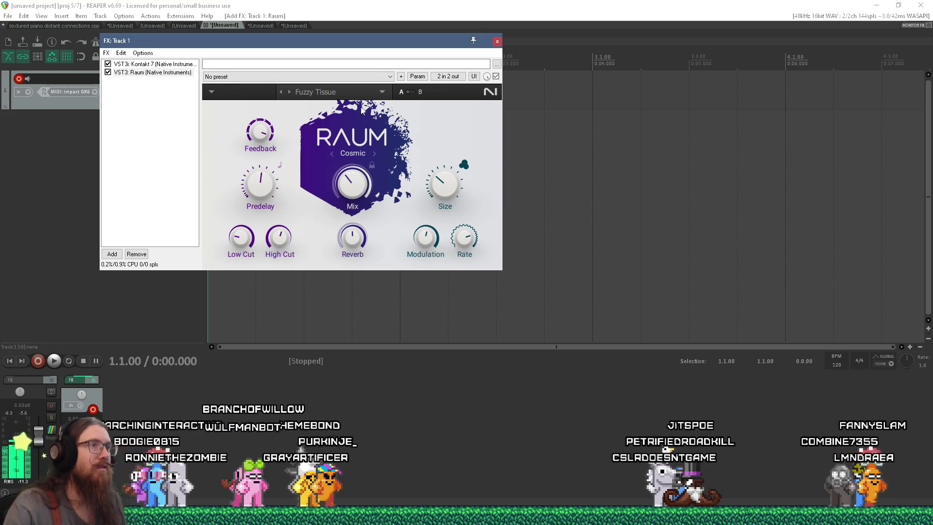
Step: Load the Weird Metal factory preset into Raum
left_click(380, 92)
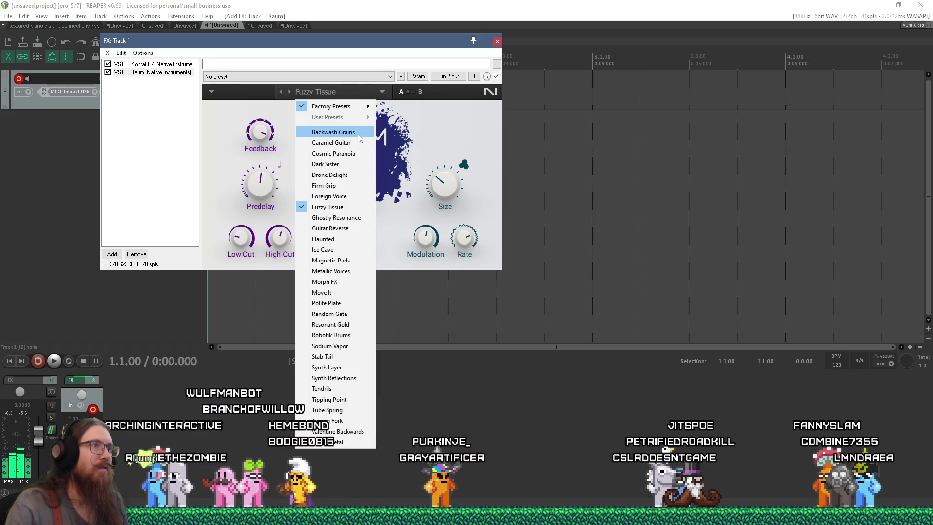
mouse_move(369, 108)
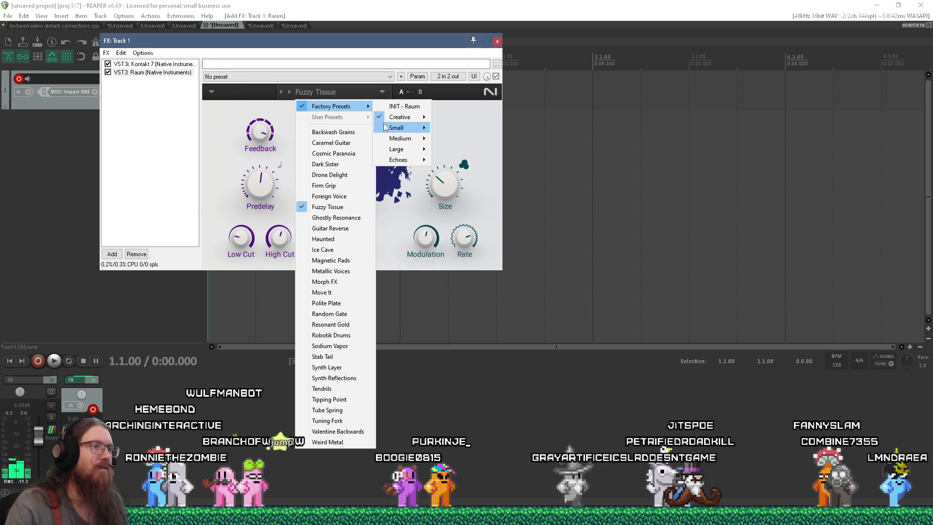
mouse_move(385, 126)
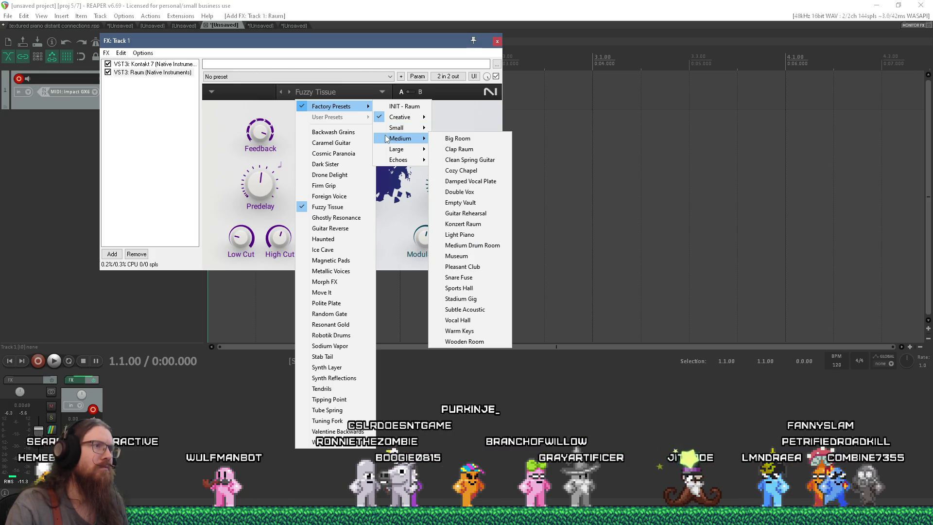
left_click(306, 443)
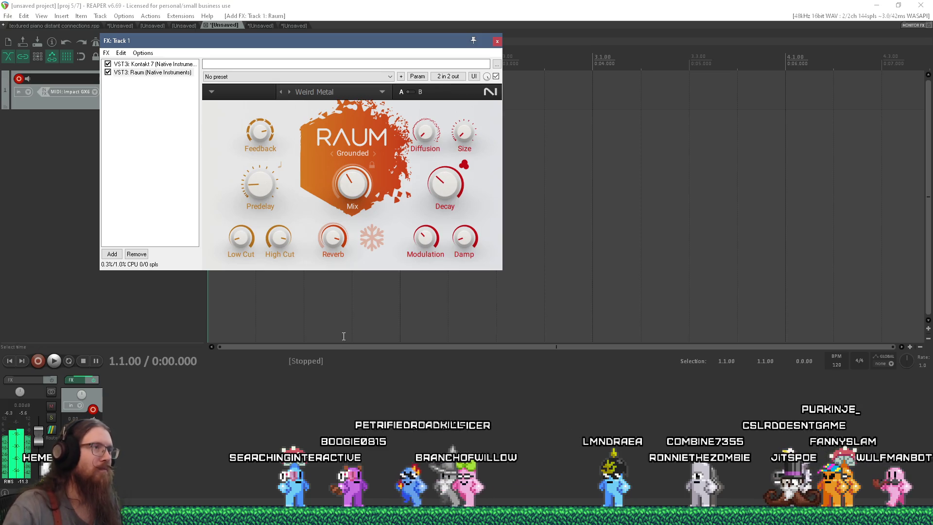
Step: Try Raum's Metallic Voices preset, then switch to Ghostly Resonance
left_click(361, 95)
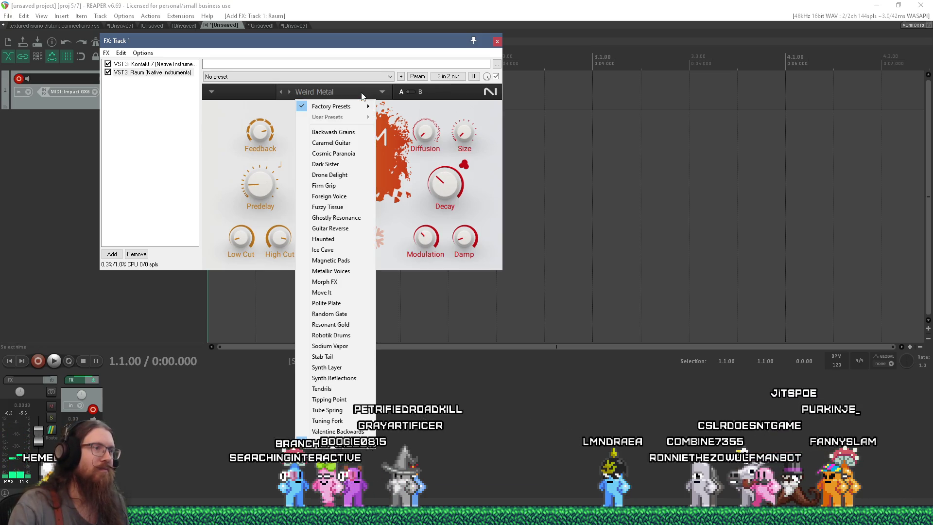
left_click(351, 271)
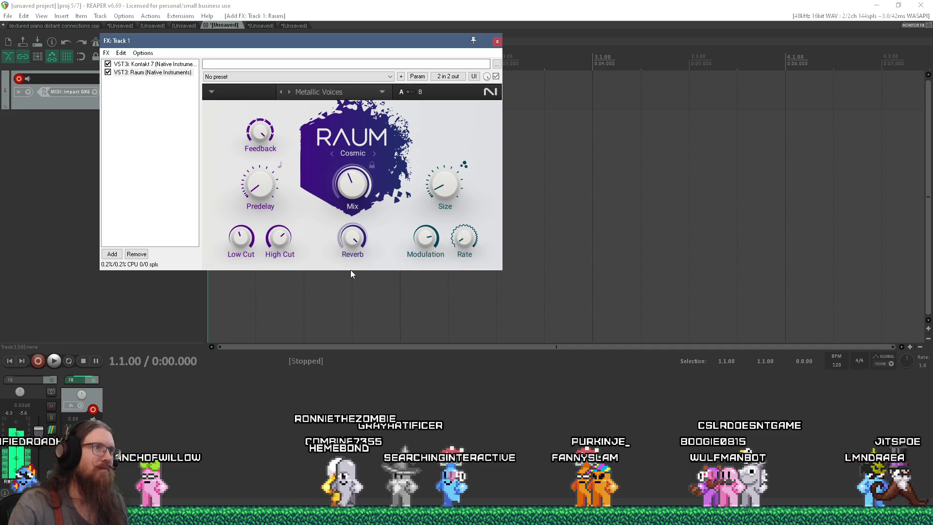
left_click(363, 90)
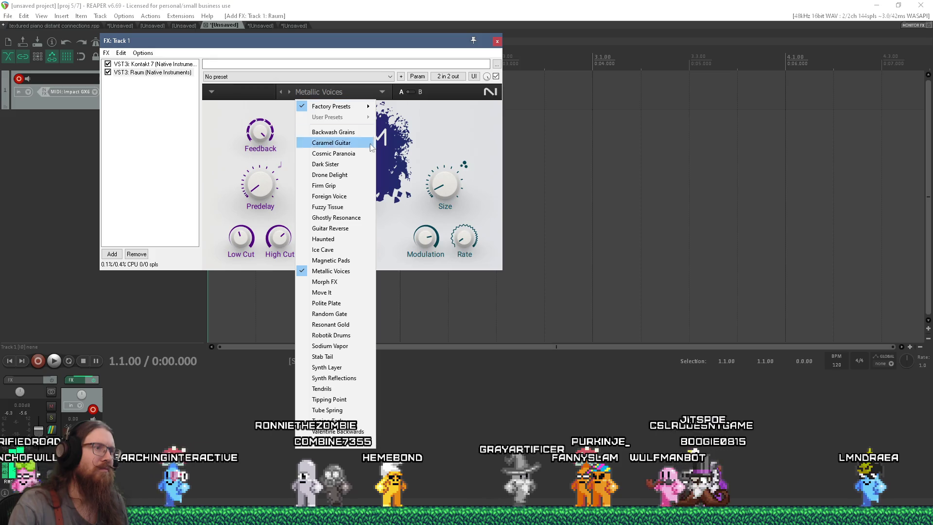
left_click(357, 217)
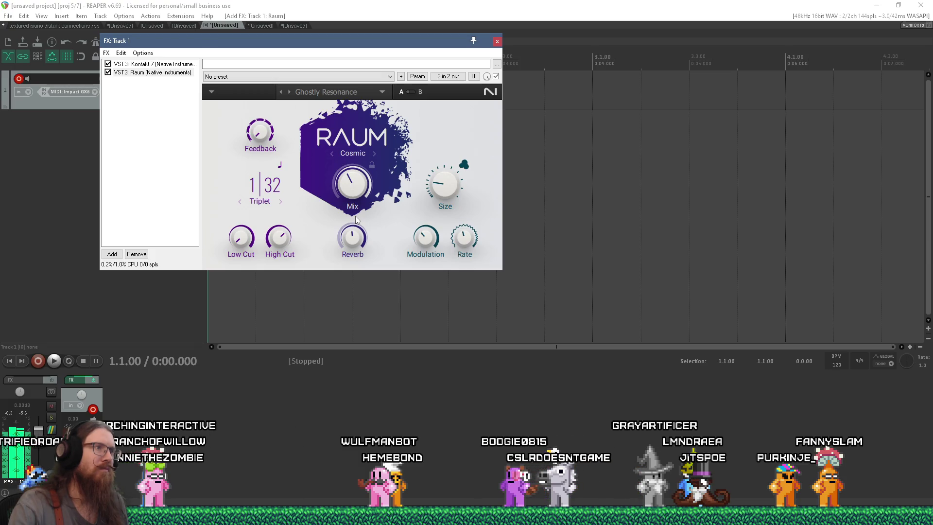
Step: Shrink Raum's size to 2.5 % and bring up the factory preset menu
mouse_move(444, 185)
left_mouse_down()
mouse_move(445, 200)
mouse_move(441, 190)
left_mouse_up()
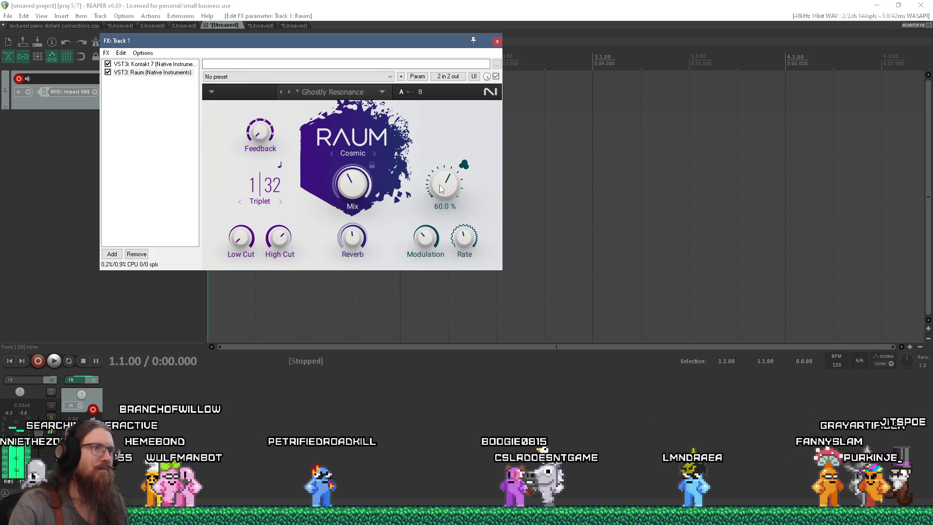
mouse_move(464, 237)
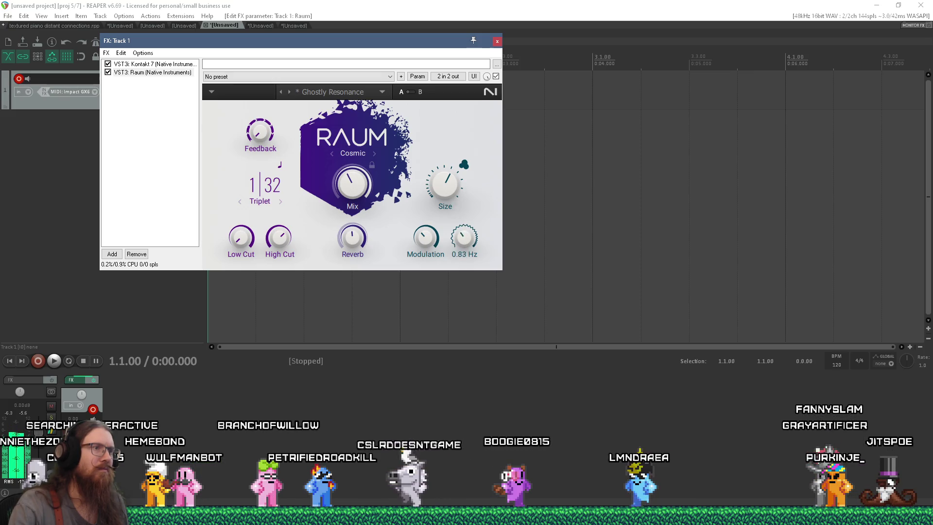
mouse_move(268, 139)
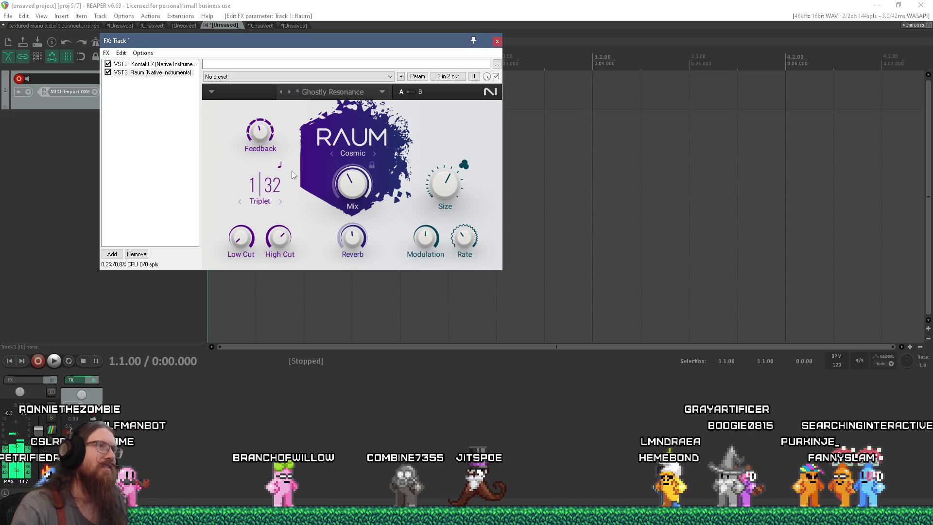
left_click(382, 93)
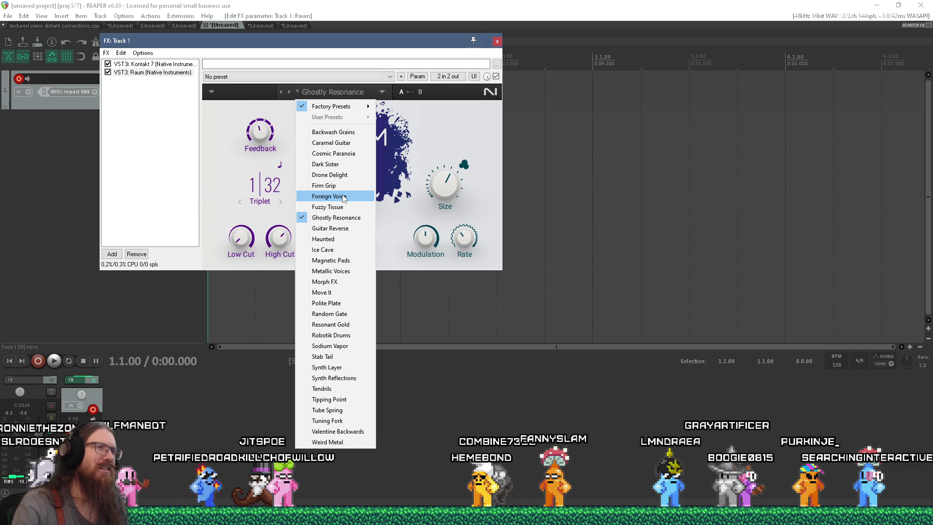
Step: Load the Sodium Vapor preset into Raum and raise its Mix to 63.5 %
left_click(351, 345)
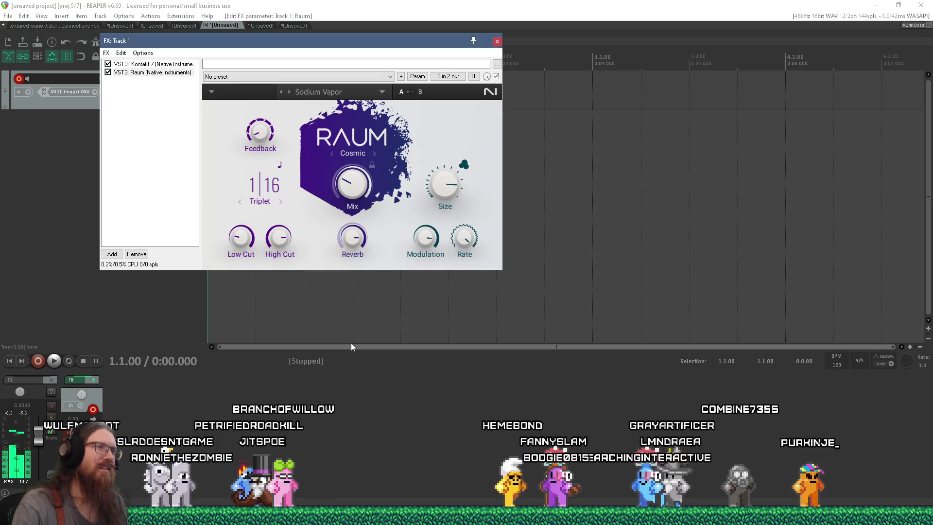
mouse_move(352, 185)
left_click_drag(353, 187, 353, 191)
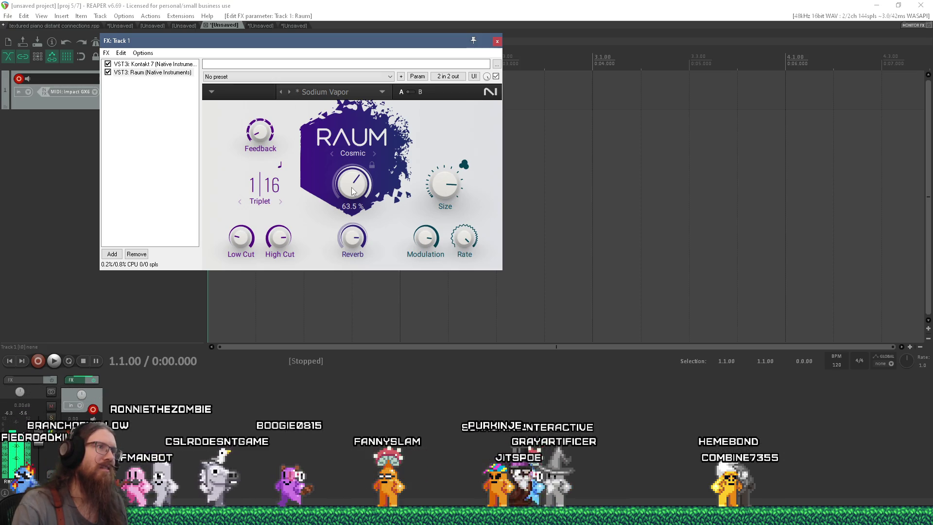
mouse_move(257, 136)
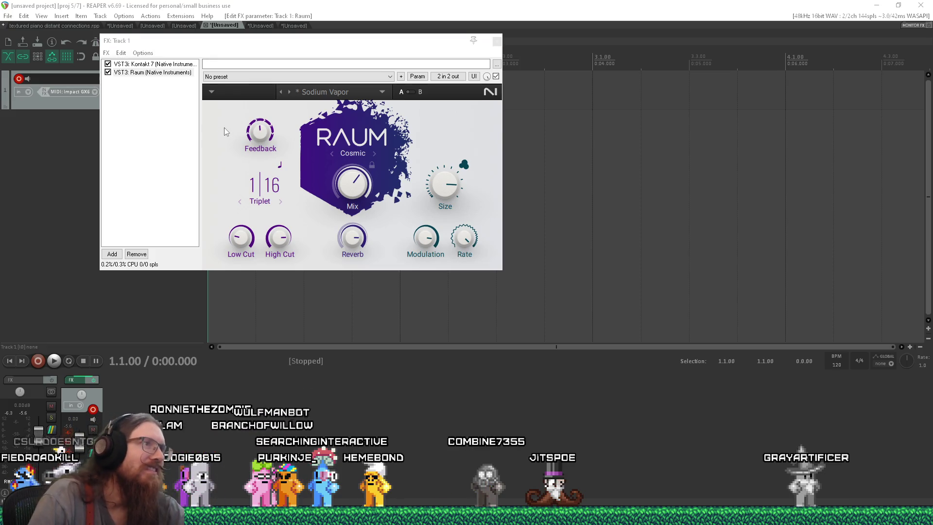
key("alt+Tab")
Step: Add 'Raum (has some other FX, too)' under Reverb in vst_plugins.txt and save
left_click(197, 210)
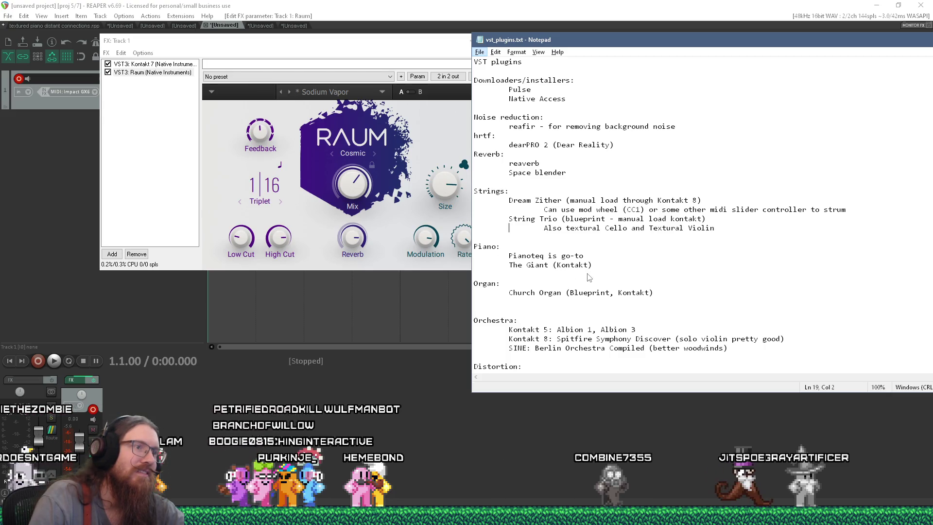
left_click(573, 171)
key("Return")
key("Tab")
type("Rau")
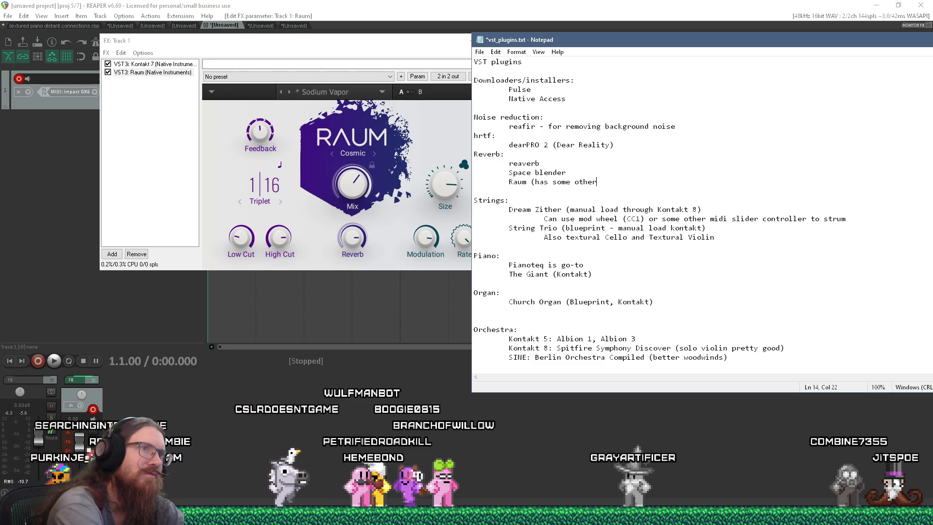
type("FX, too)")
key("Return")
key("ctrl+s")
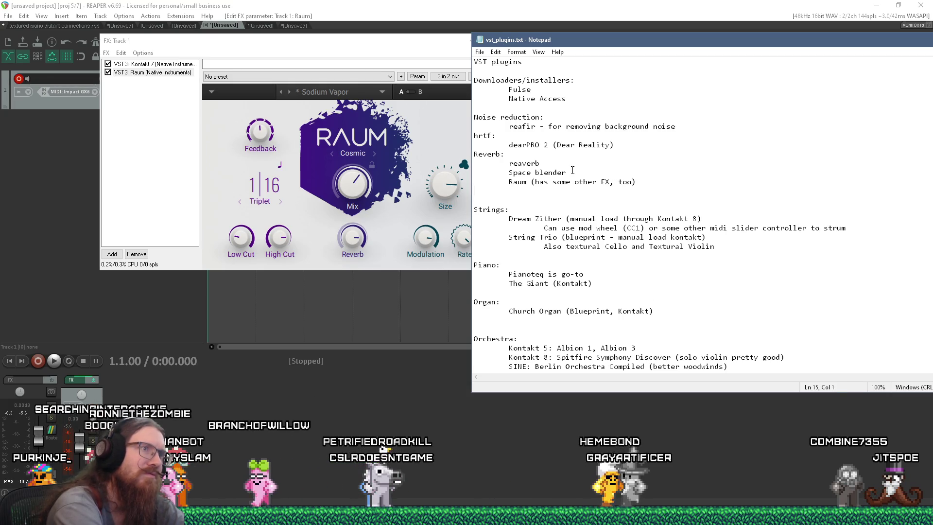
Step: Delete the Raum line from the Things I forgot what they do list
scroll(722, 185, "down", 10)
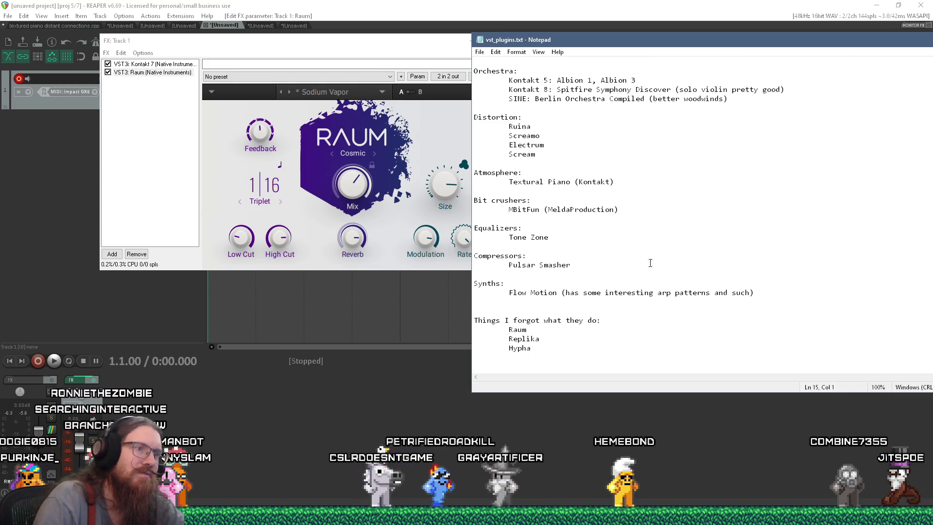
left_click(588, 326)
left_click_drag(587, 326, 625, 320)
key("BackSpace")
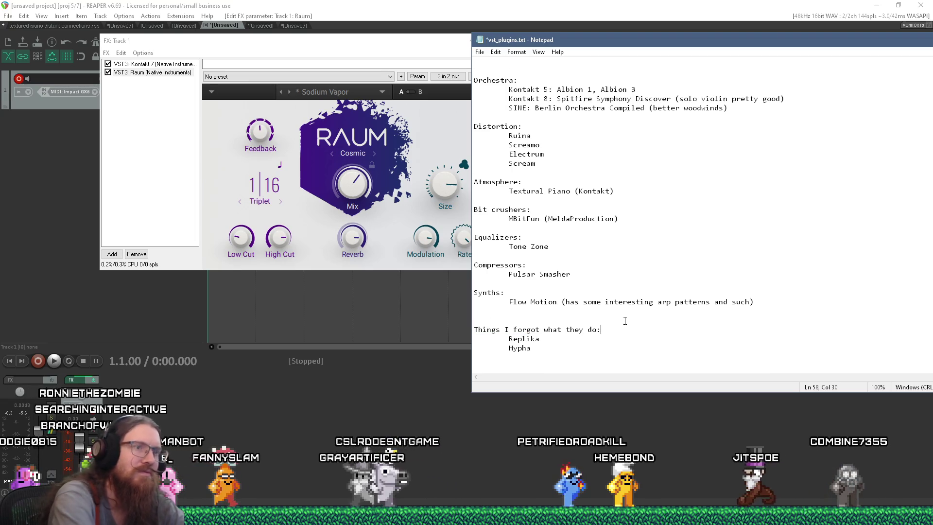
left_click(354, 92)
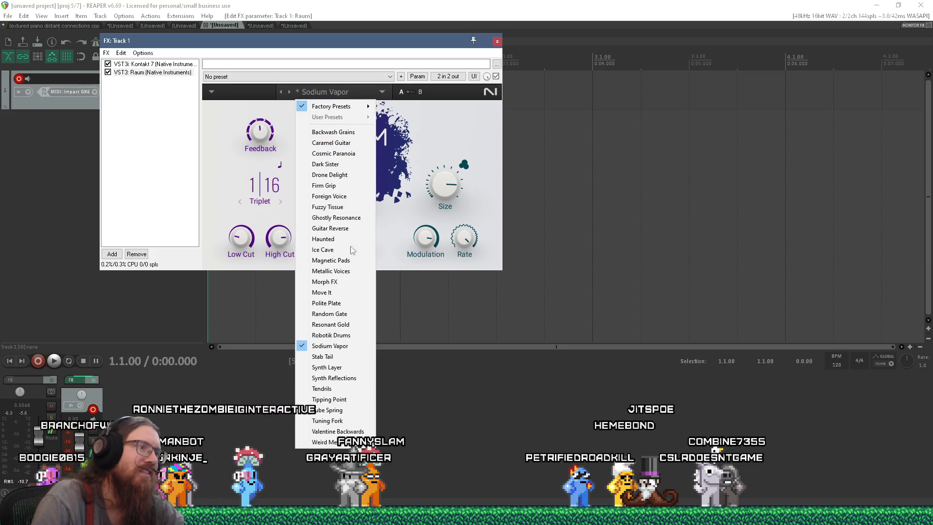
Step: Try Raum's Tight Drums, Open Air and Clean Studio Piano presets
mouse_move(365, 111)
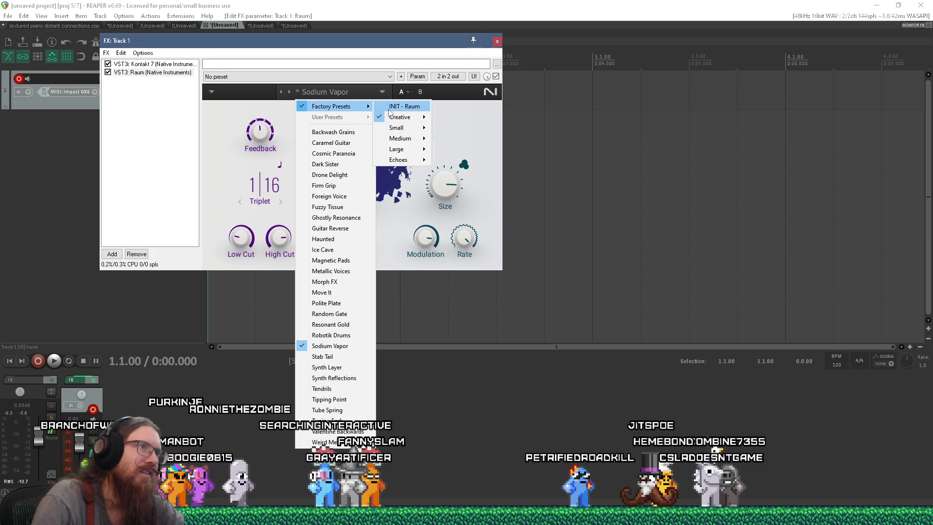
mouse_move(408, 129)
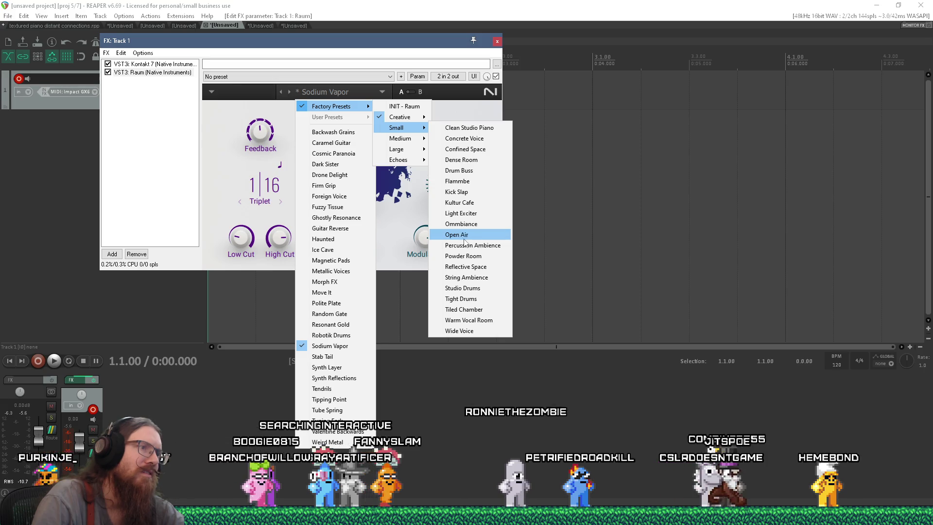
left_click(462, 299)
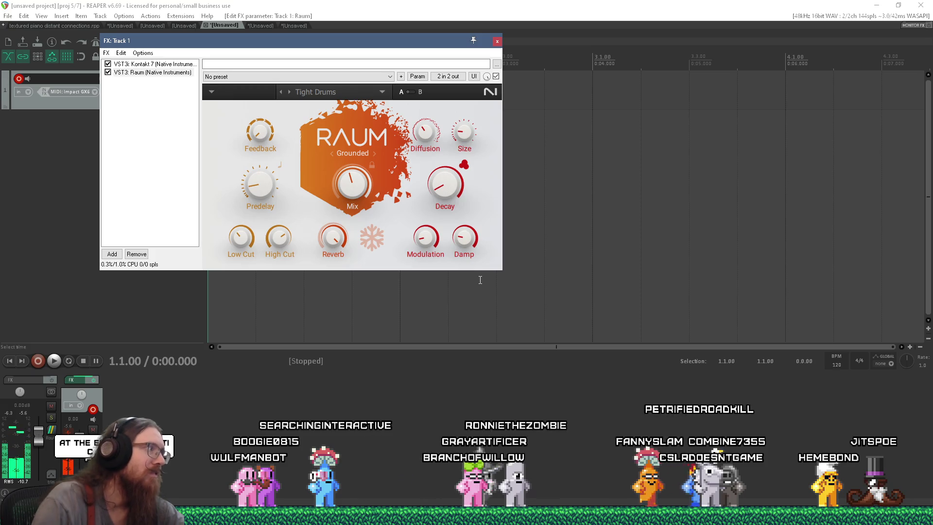
left_click(383, 92)
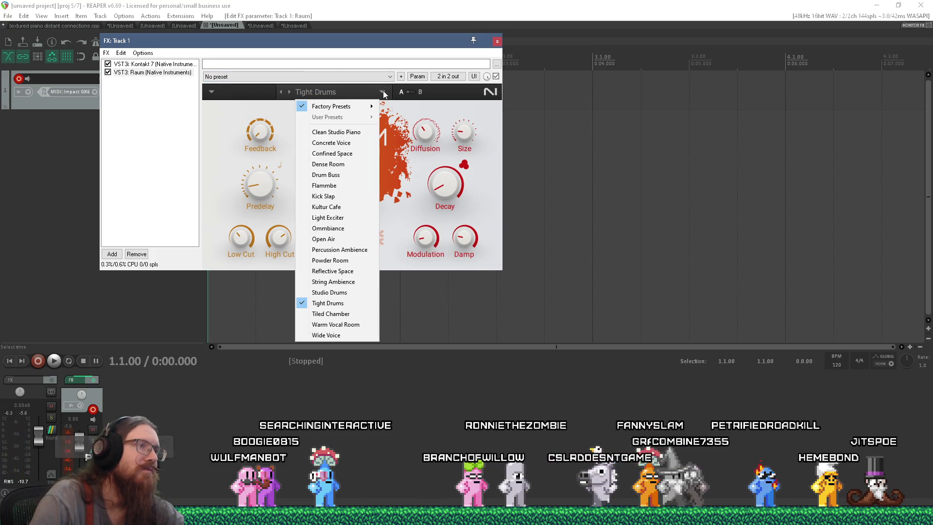
left_click(360, 239)
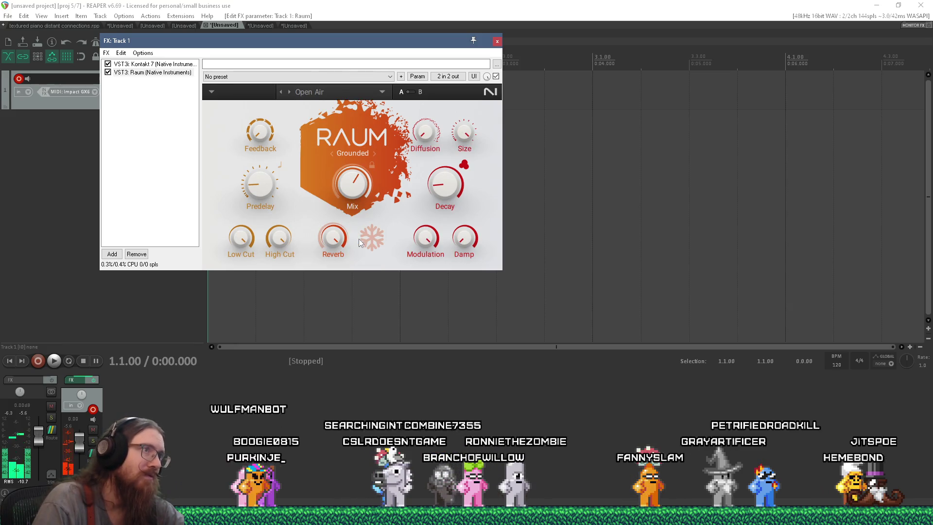
left_click(386, 90)
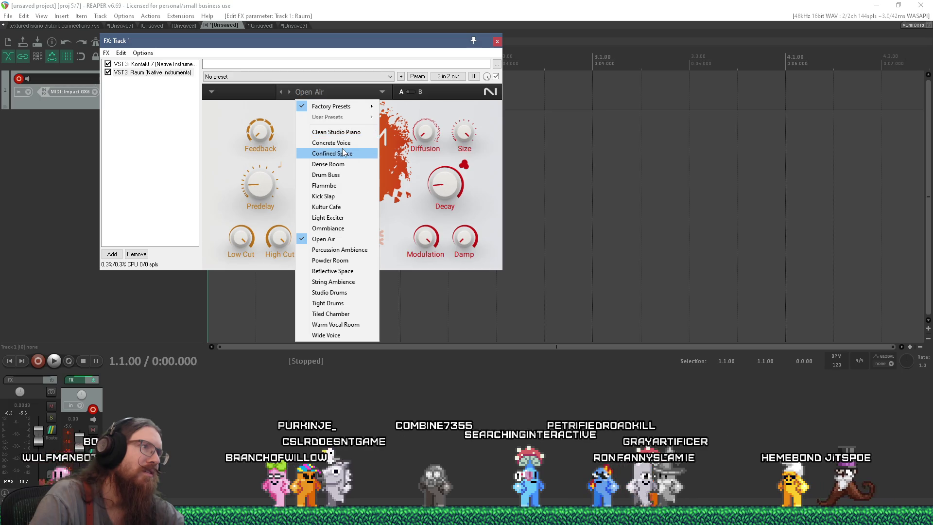
left_click(352, 131)
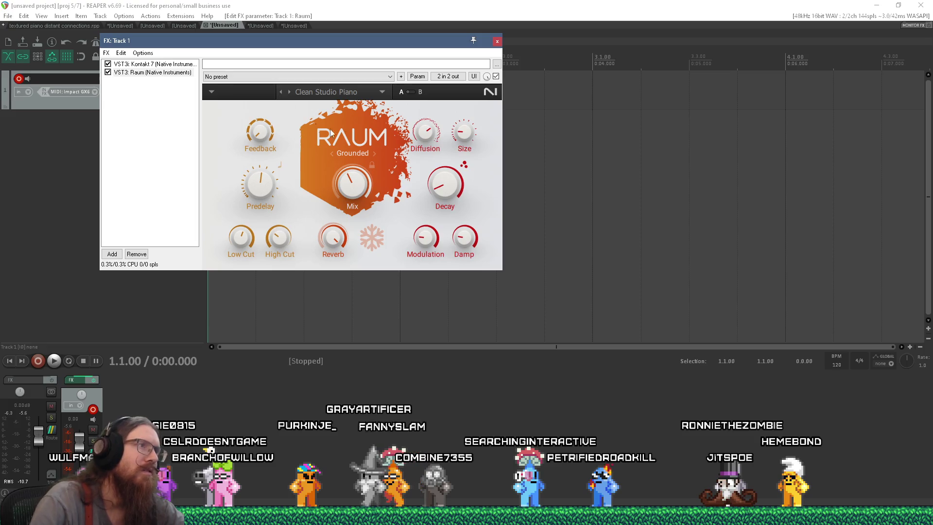
Step: Step through the presets to Valentine Backwards and lower Predelay to 45 ms
left_click(290, 93)
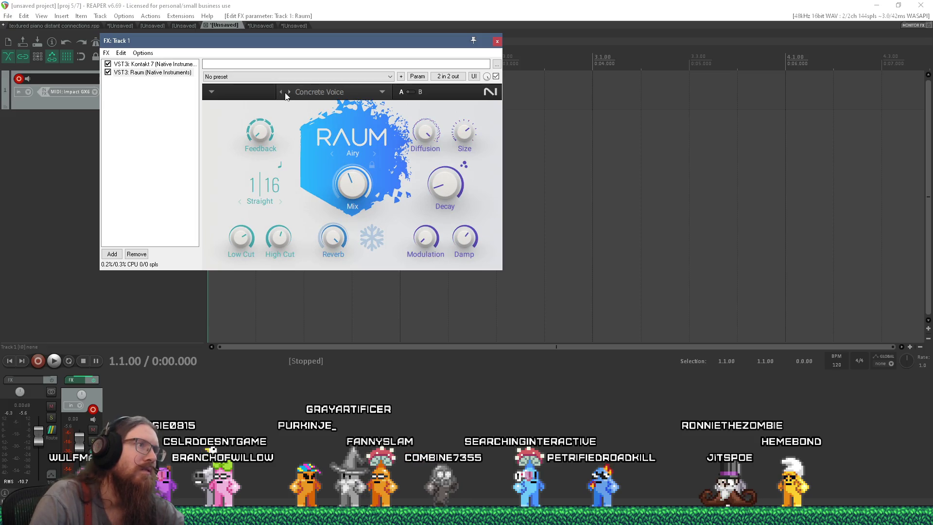
left_click(282, 93)
left_click(282, 93)
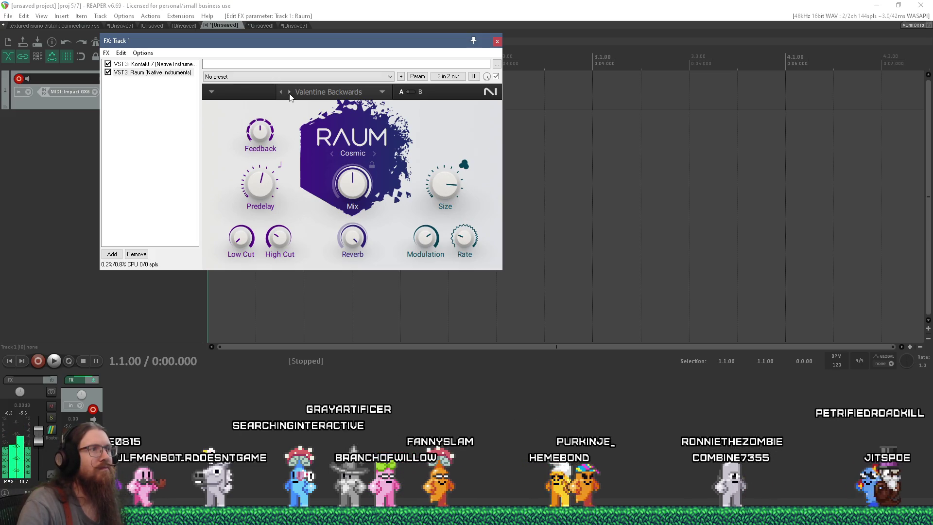
left_click_drag(261, 184, 260, 195)
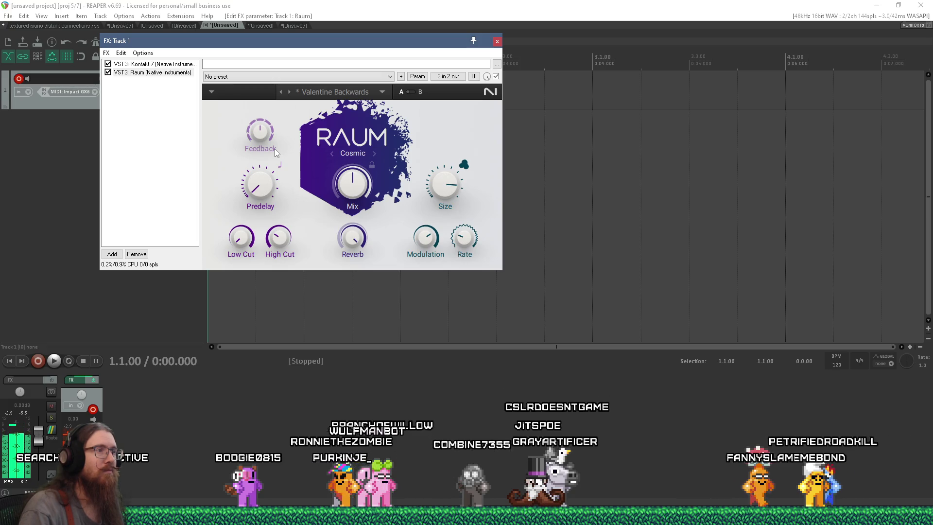
Step: Cycle Raum's presets from Weird Metal to Open Air and set Feedback to 31.5 %
left_click(289, 93)
left_click(289, 93)
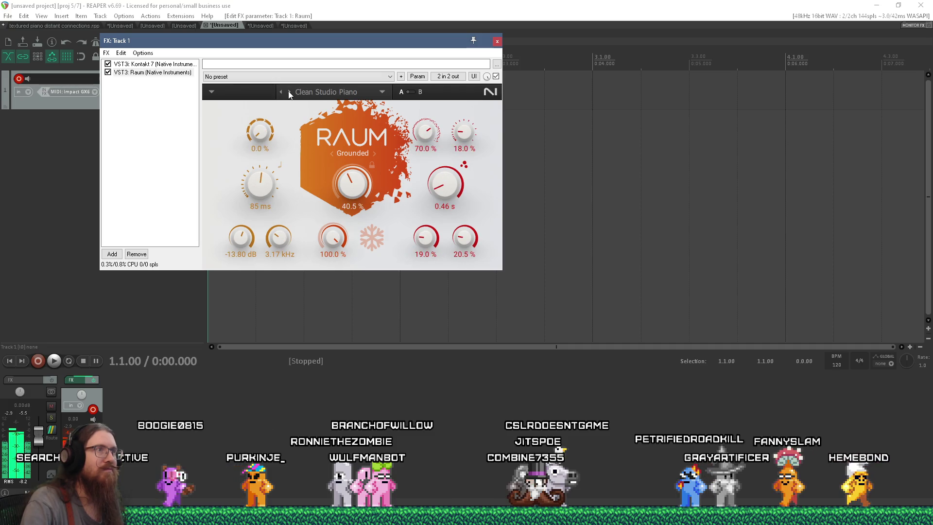
left_click(289, 93)
left_click(289, 93)
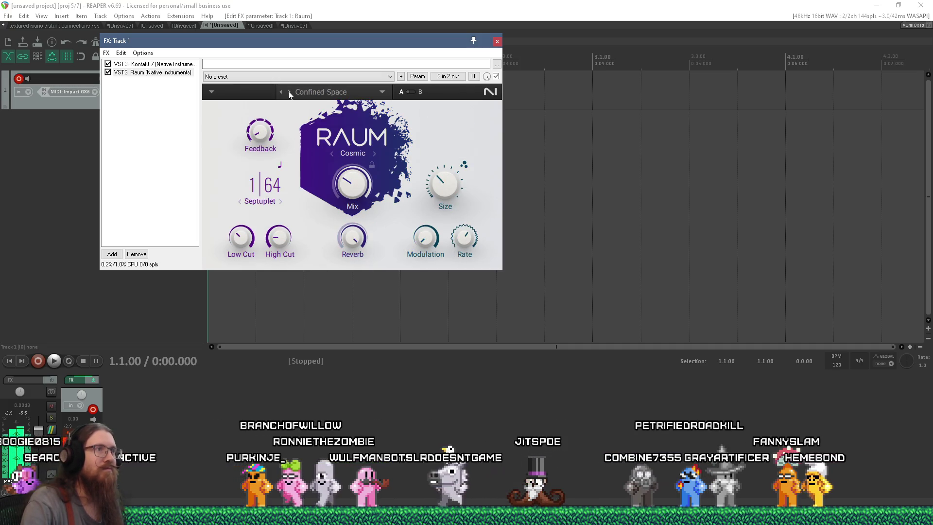
left_click(290, 92)
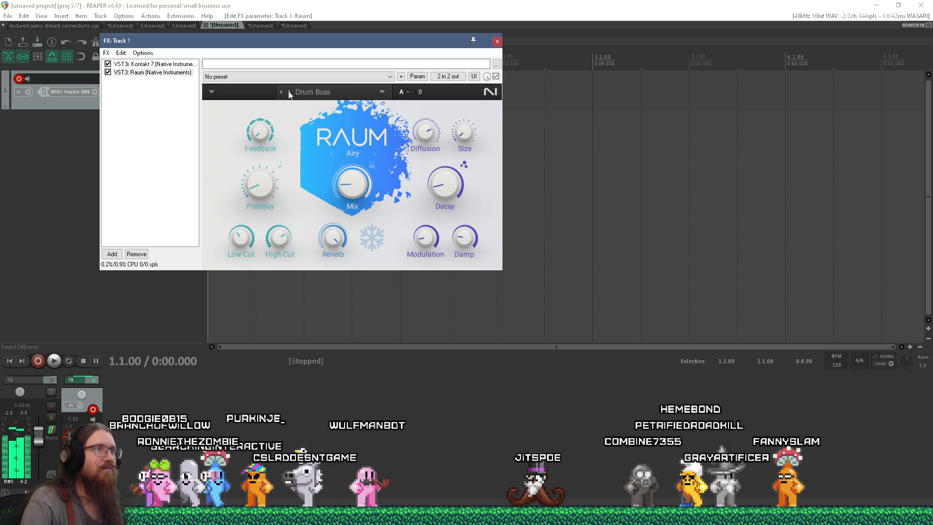
left_click(289, 92)
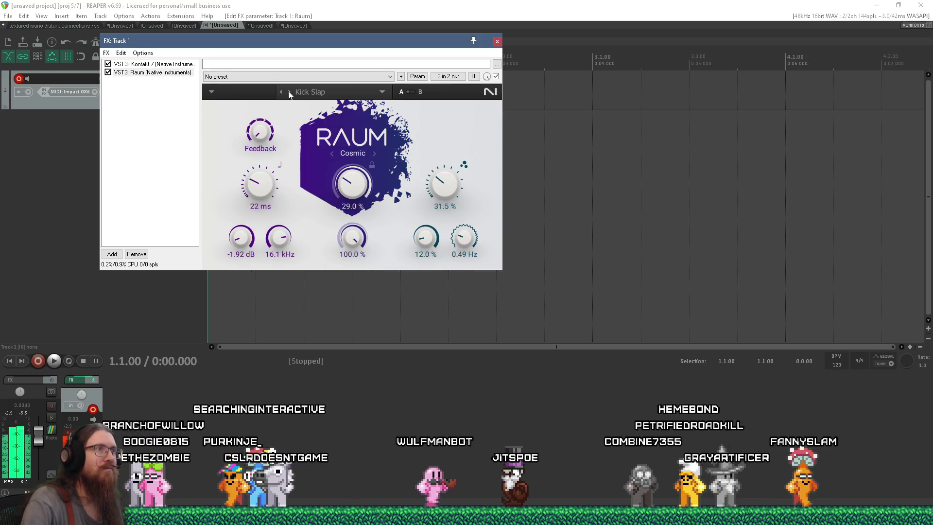
left_click(290, 93)
left_click(289, 92)
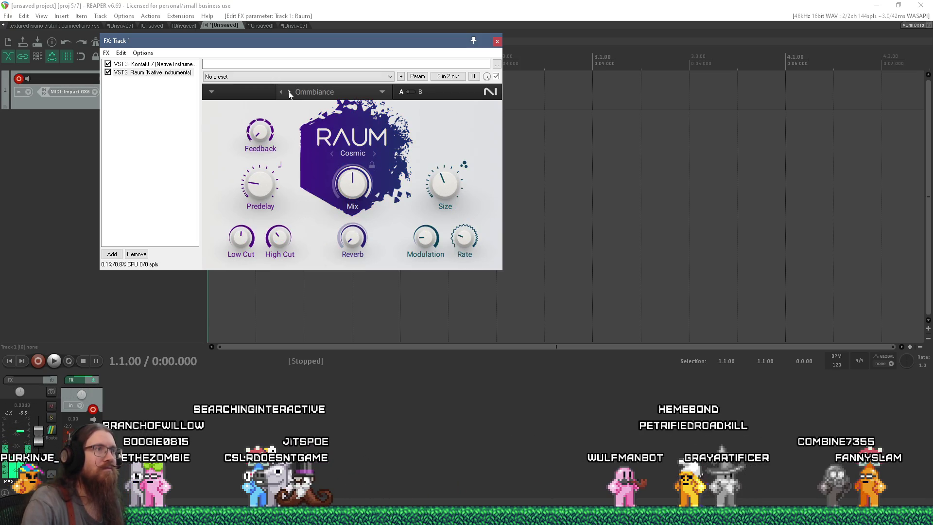
left_click(289, 92)
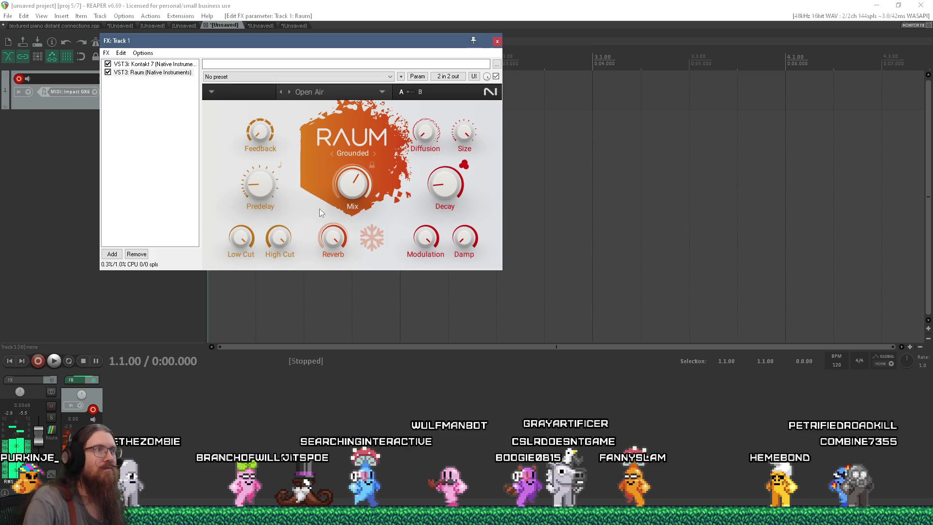
left_click_drag(269, 149, 268, 145)
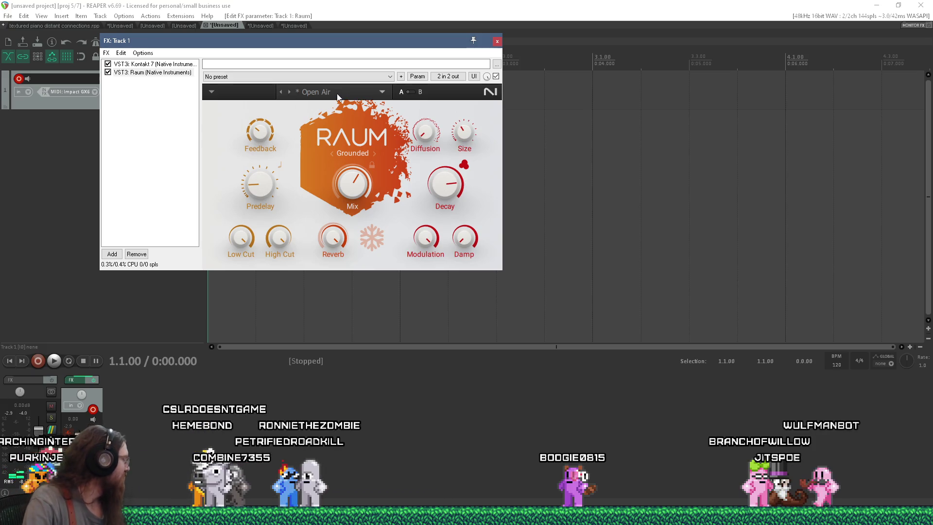
Step: Step Raum through its presets from Powder Room and String Ambience onward
left_click(290, 94)
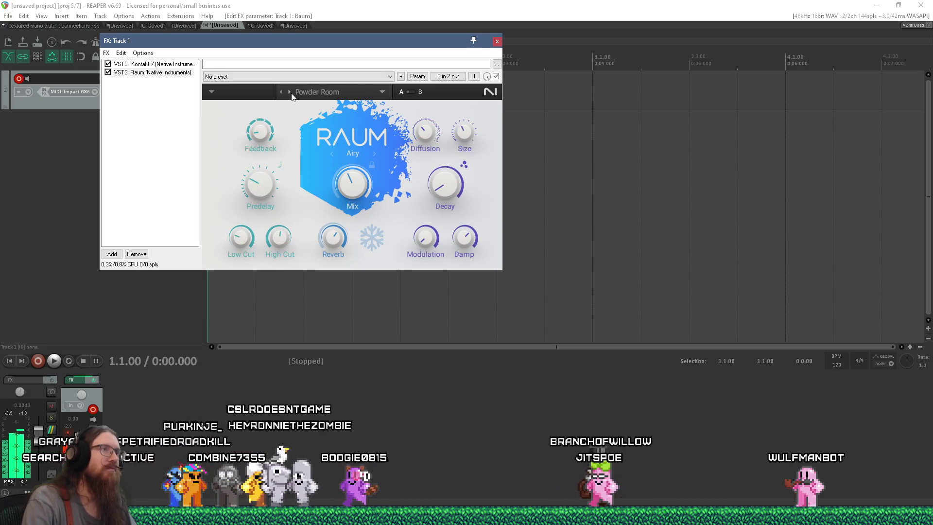
left_click(290, 93)
left_click(290, 94)
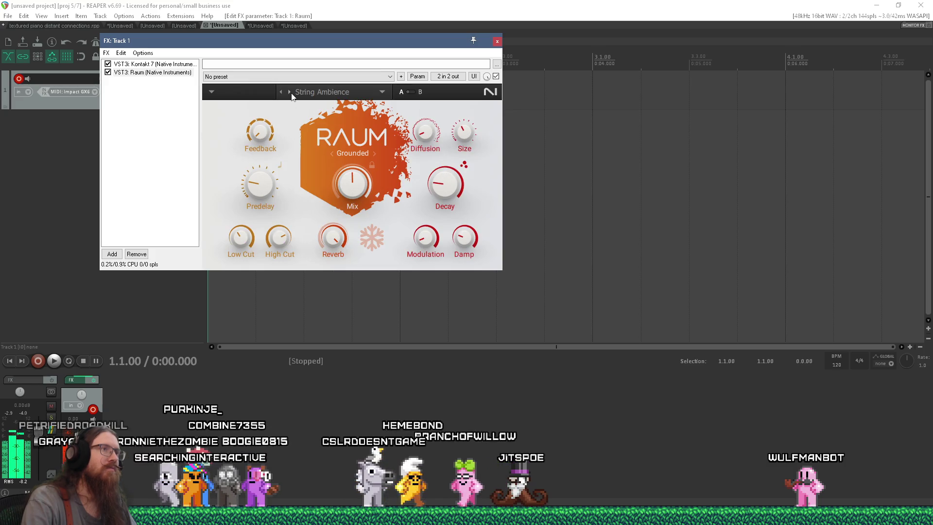
left_click(291, 93)
left_click(291, 93)
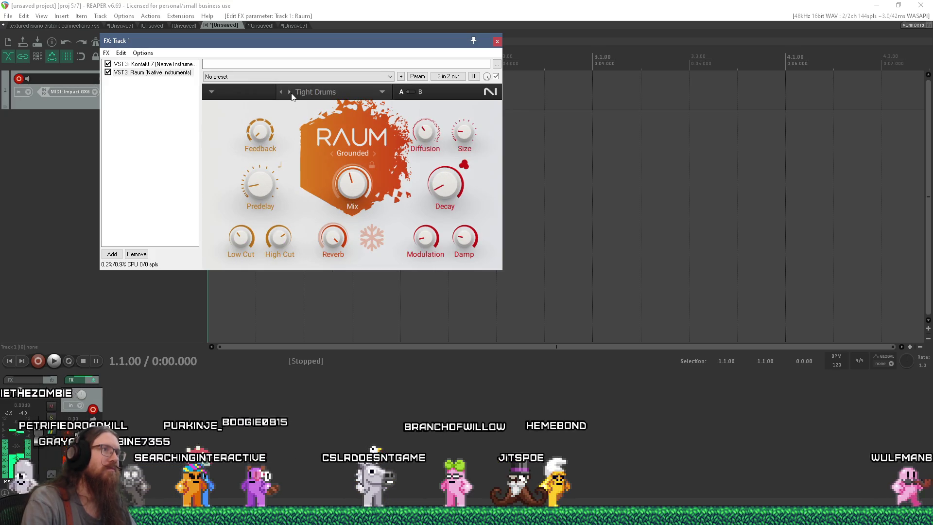
left_click(292, 96)
left_click(290, 93)
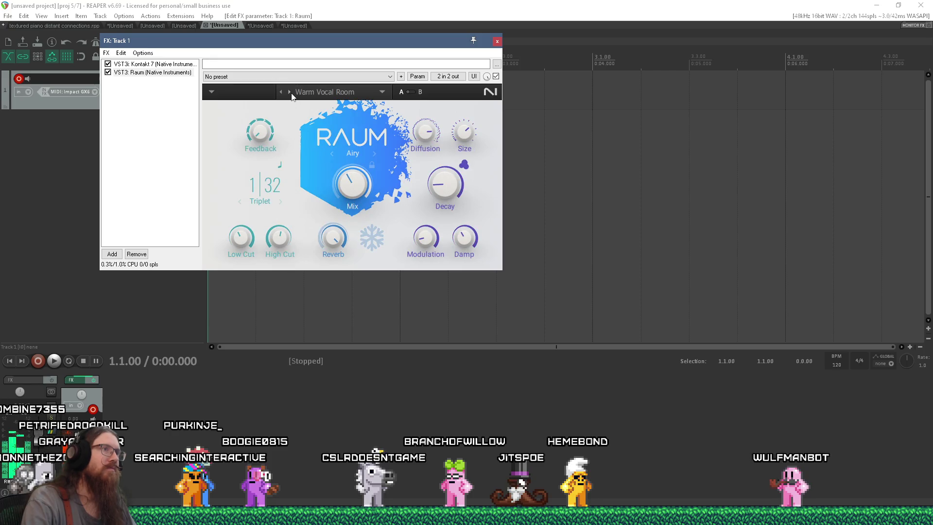
left_click(290, 93)
left_click(291, 92)
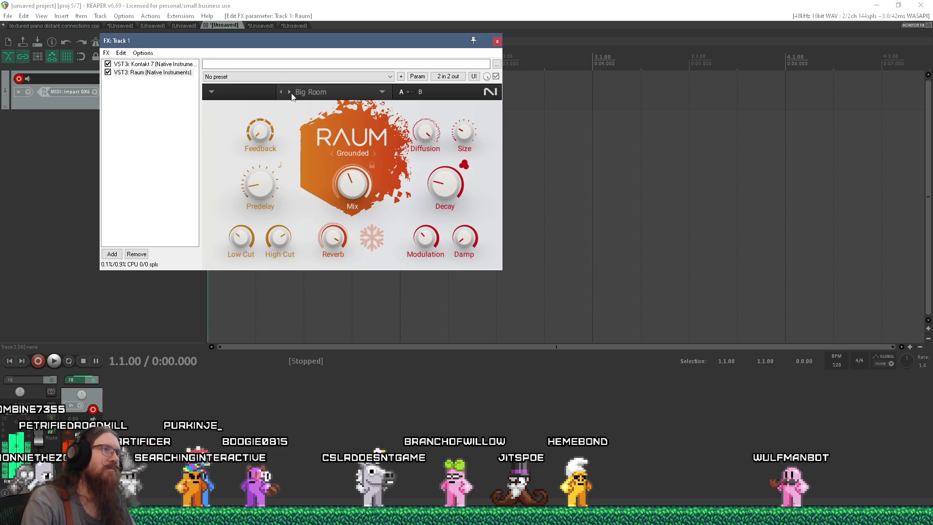
Step: Load the Factory Presets > Creative > Morph FX preset, raise Modulation to 27.5 %, and show Kontakt 7's panel
left_click(383, 91)
mouse_move(356, 108)
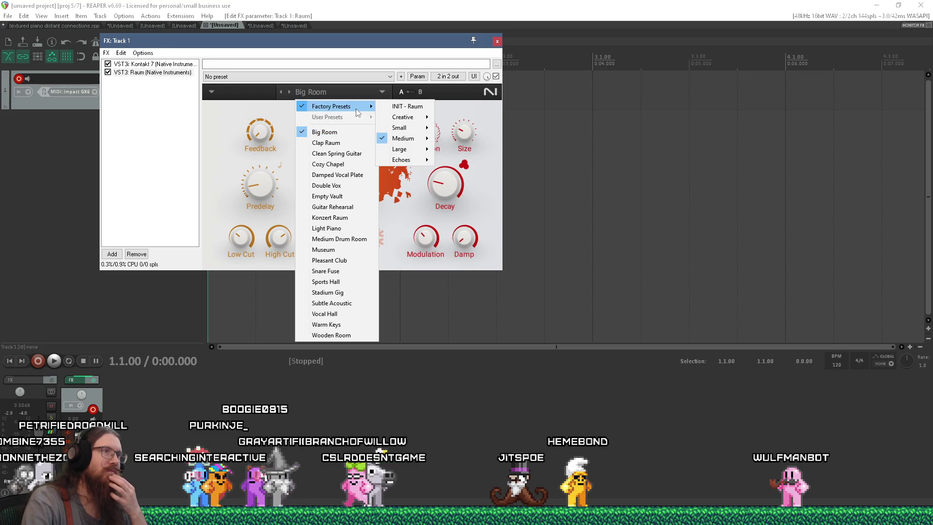
mouse_move(395, 121)
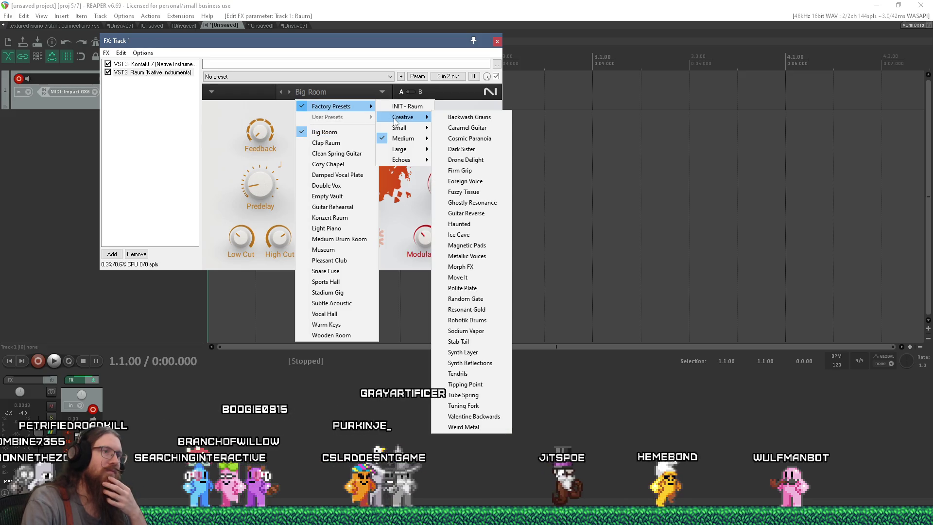
left_click(467, 266)
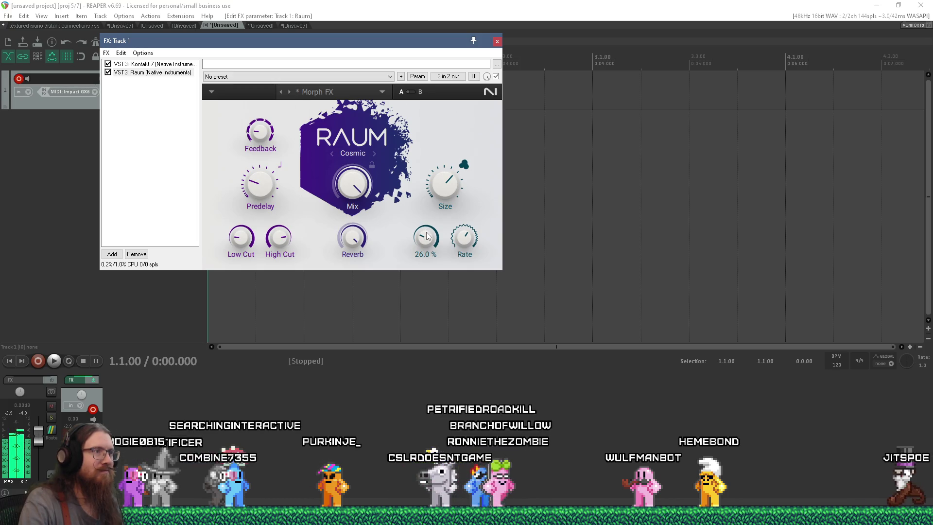
left_click_drag(426, 236, 425, 235)
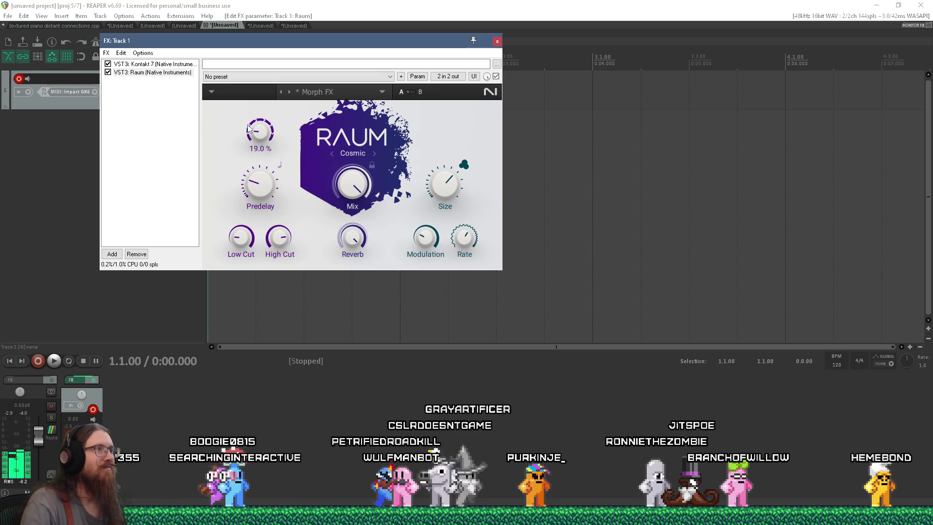
left_click(173, 65)
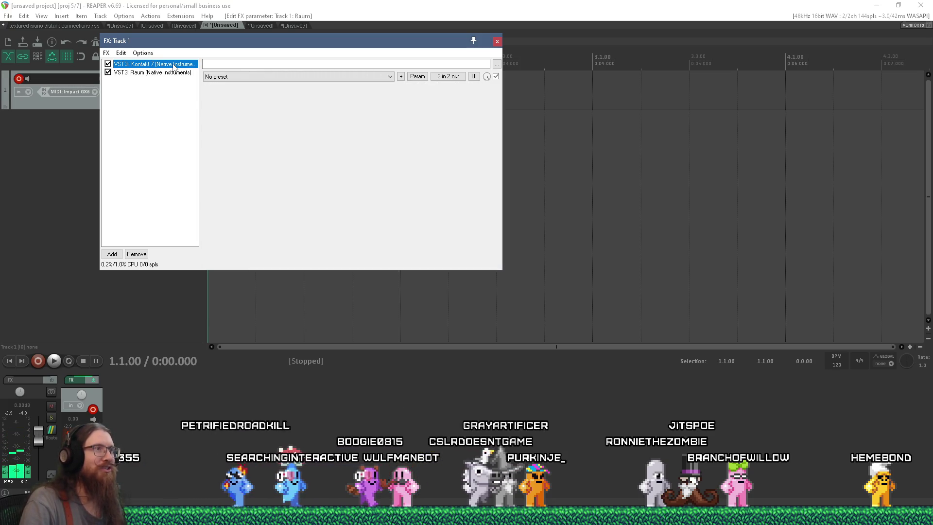
Step: Enable Atmosphere on Kontakt's Electric Keys and move the FX window lower right
left_click(496, 232)
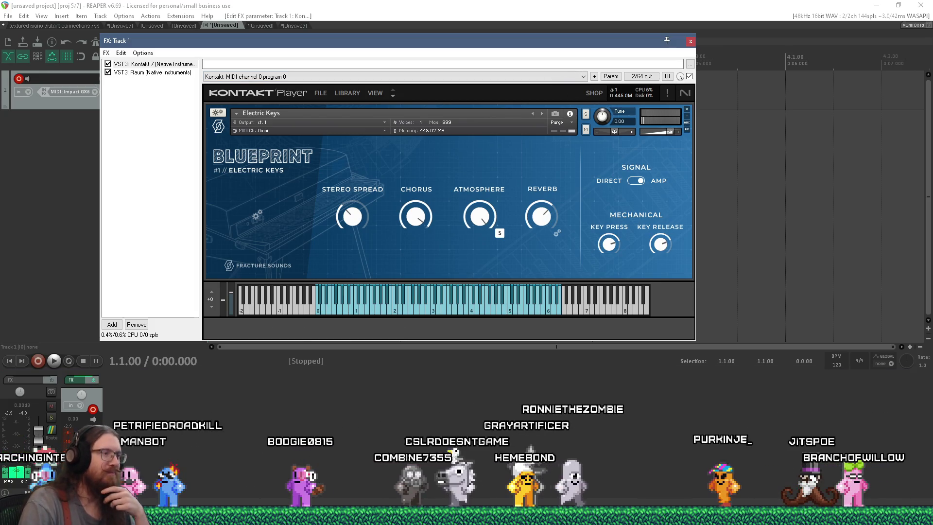
left_click(467, 516)
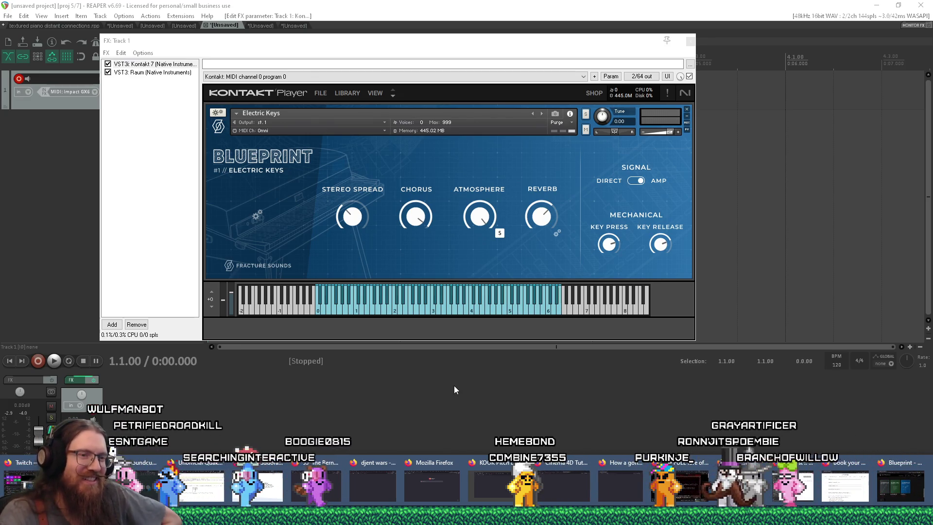
mouse_move(477, 44)
left_mouse_down()
mouse_move(586, 118)
mouse_move(588, 141)
left_mouse_up()
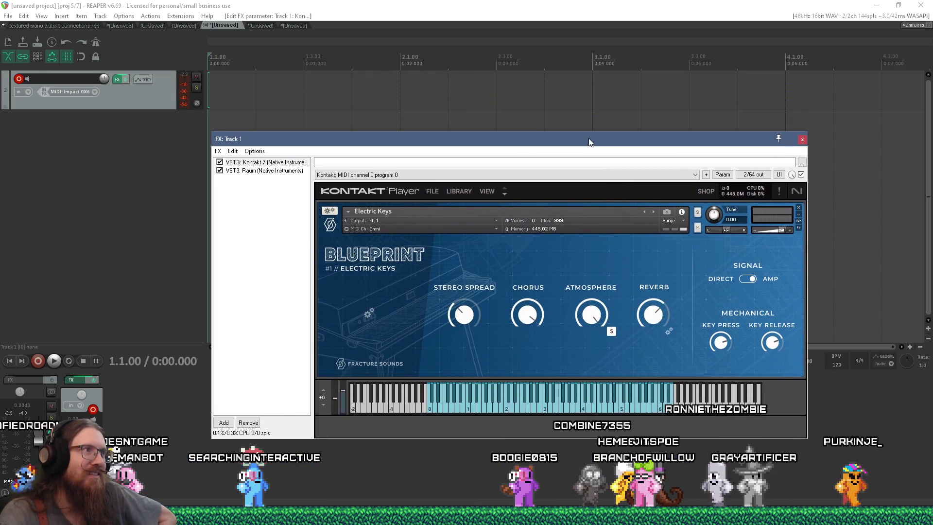
Step: Record a MIDI take on Track 1 and keep the 01-Recorded MIDI file
left_click(36, 361)
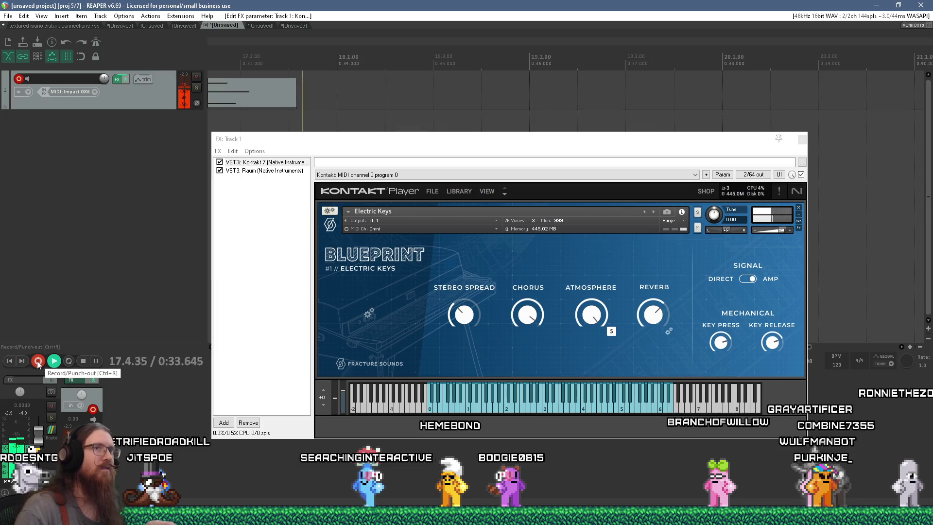
left_click(37, 361)
left_click(85, 364)
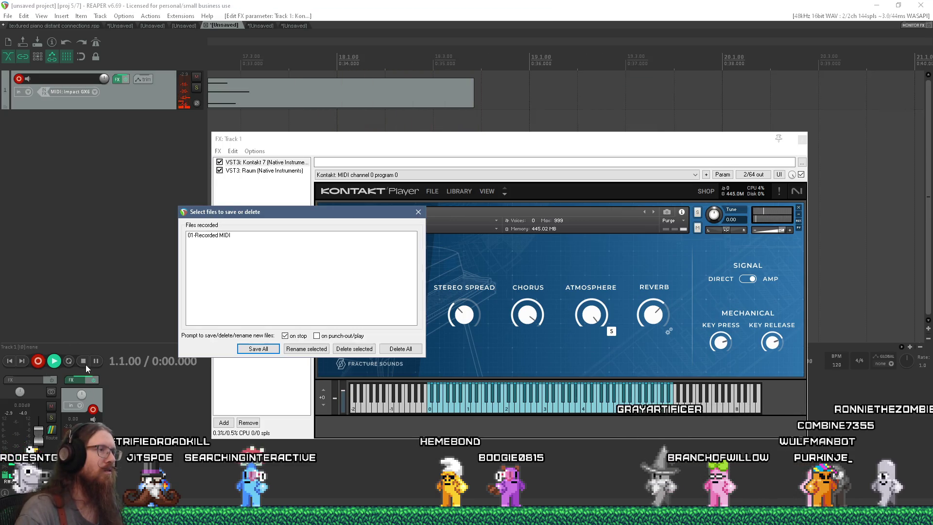
left_click(260, 349)
Step: Close the Track 1 FX window and open the recorded take in the MIDI editor
left_click(117, 79)
left_click(332, 92)
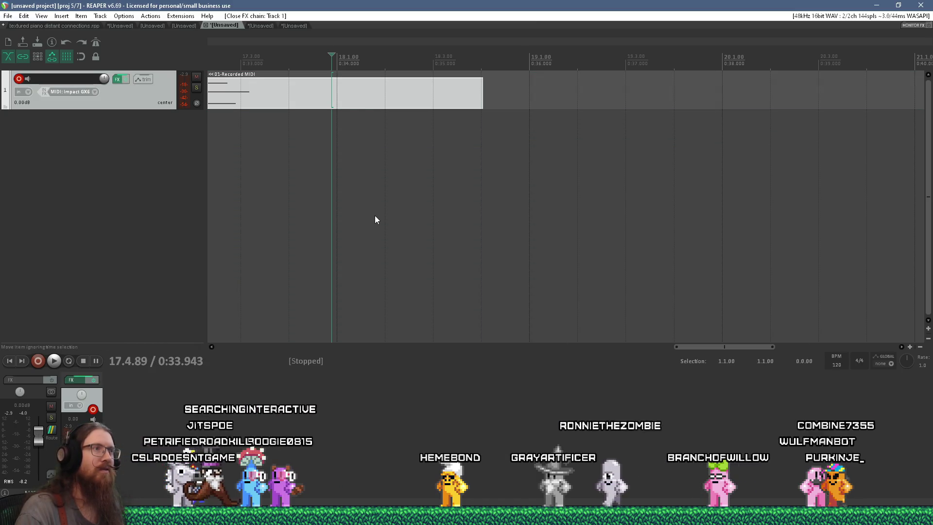
double_click(389, 94)
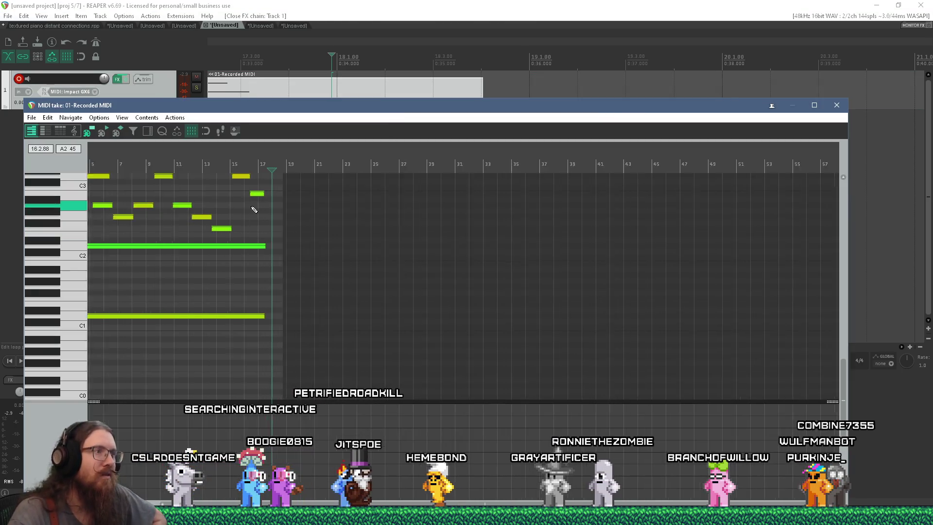
Step: Delete the final short high note near bar 17, then close the MIDI editor
left_click(261, 195)
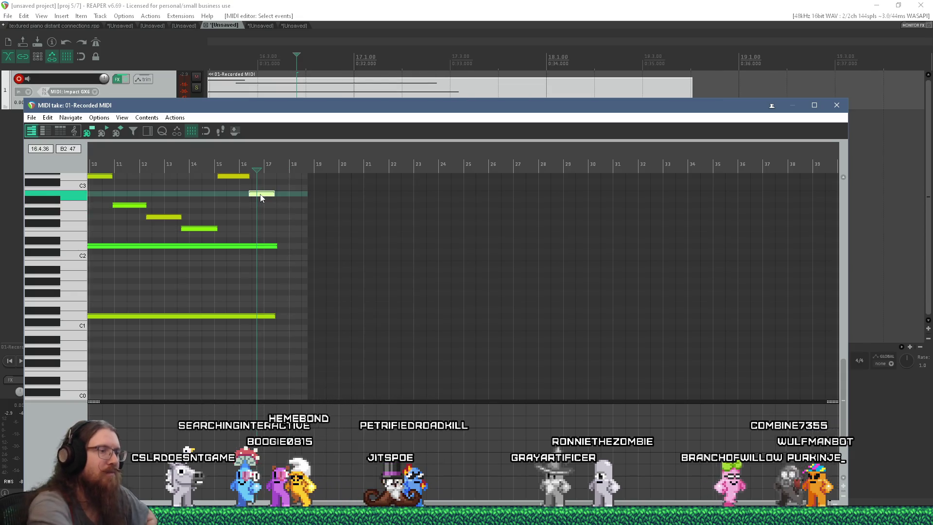
key("Delete")
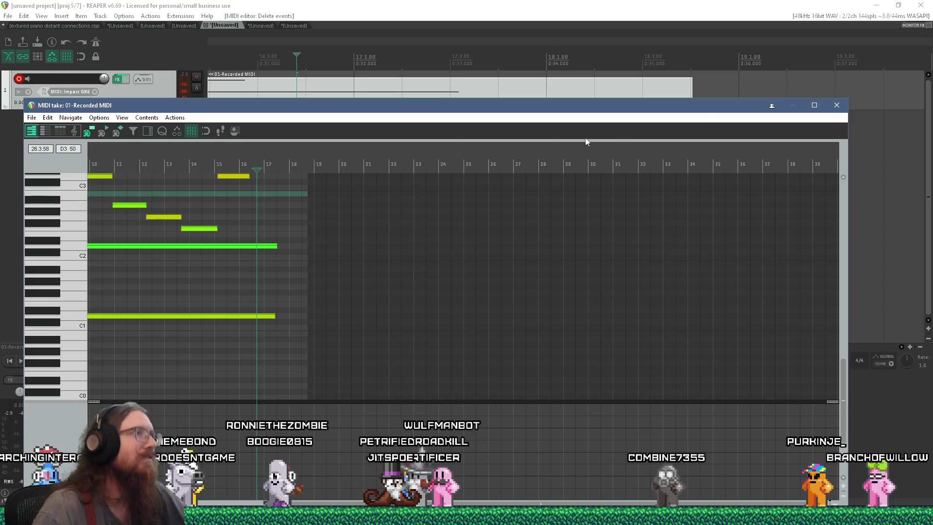
left_click(834, 106)
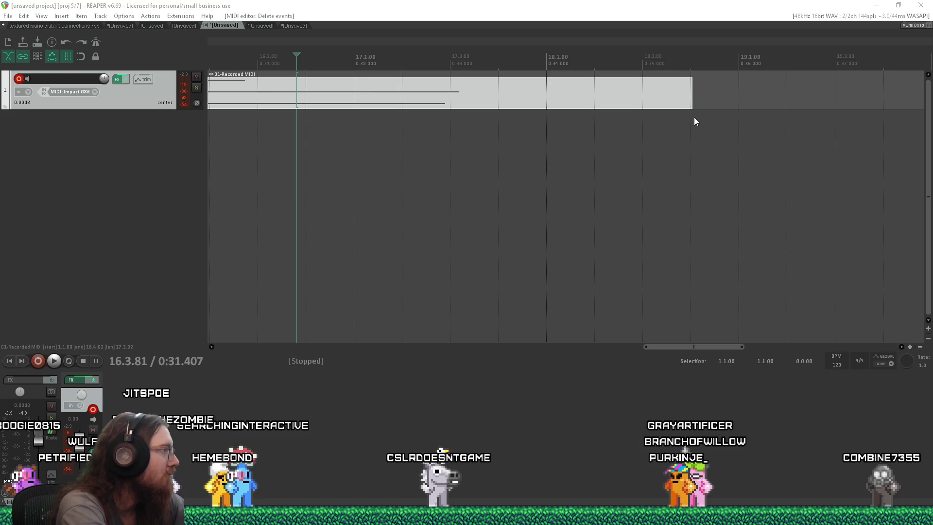
Step: Close the electric keys atmosphere project and glance at the Blueprint page in Firefox
left_click(694, 121)
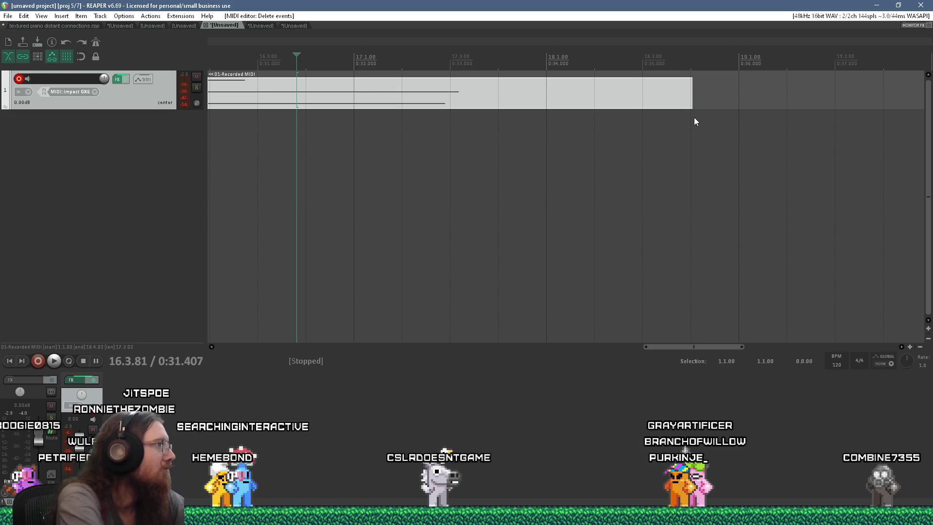
left_click(205, 26)
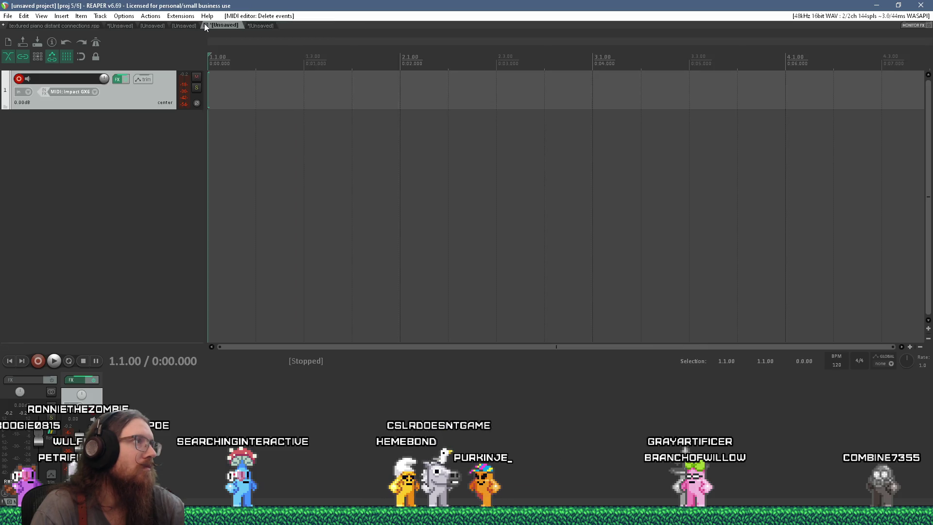
key("super+Tab")
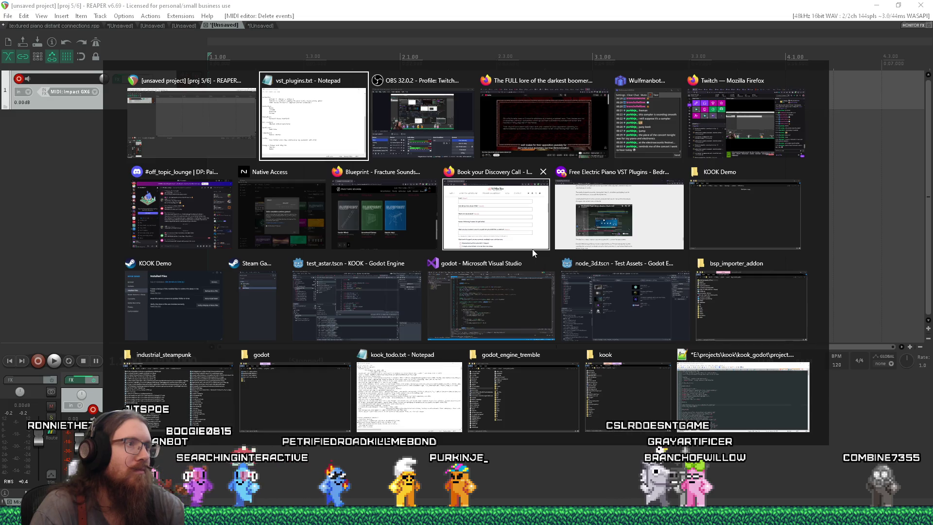
left_click(406, 232)
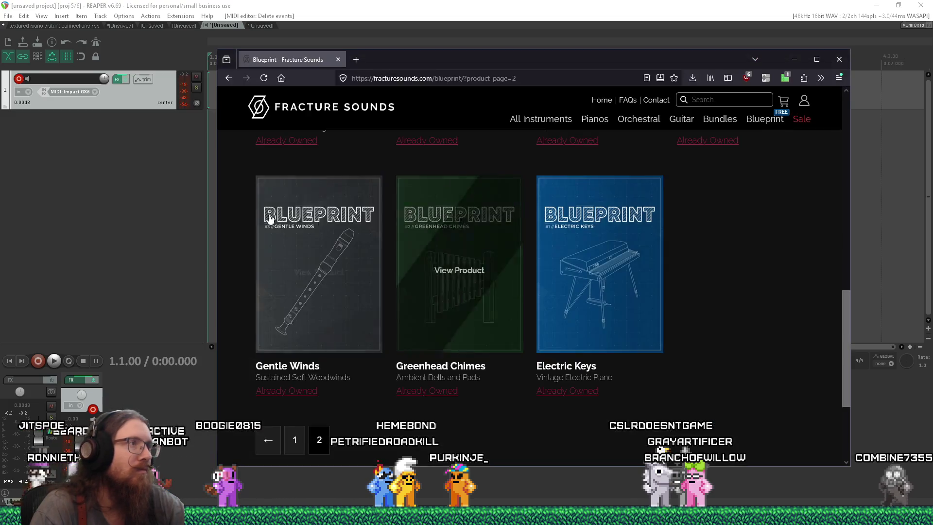
key("alt+Tab")
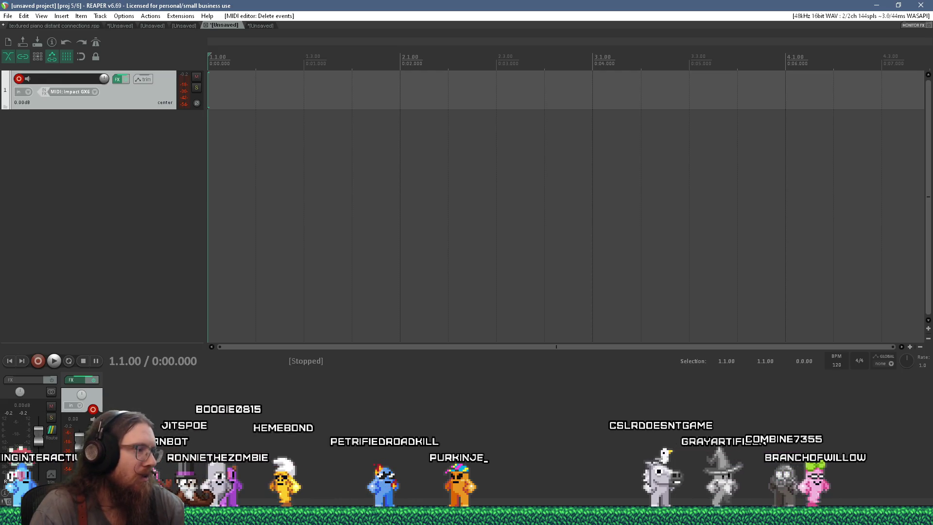
Step: Switch to the Godot Engine window for the KOOK project
mouse_move(563, 492)
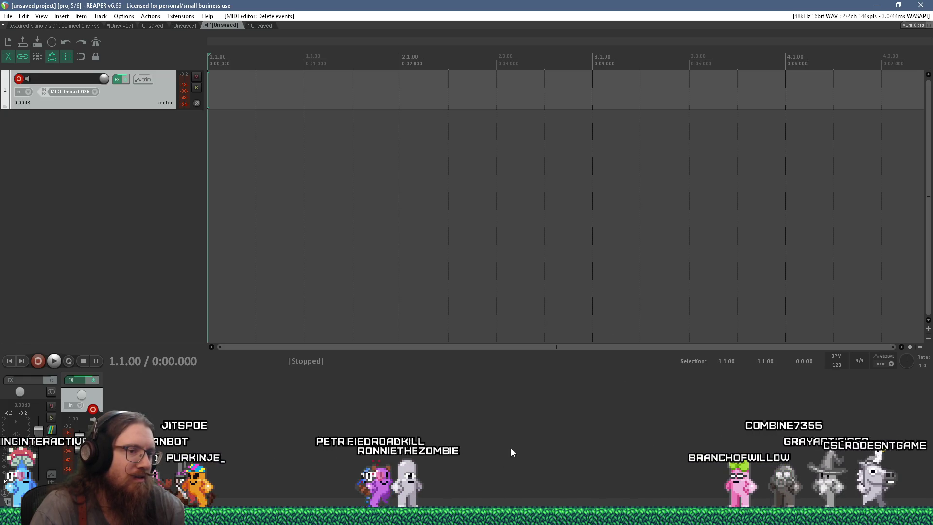
left_click(492, 516)
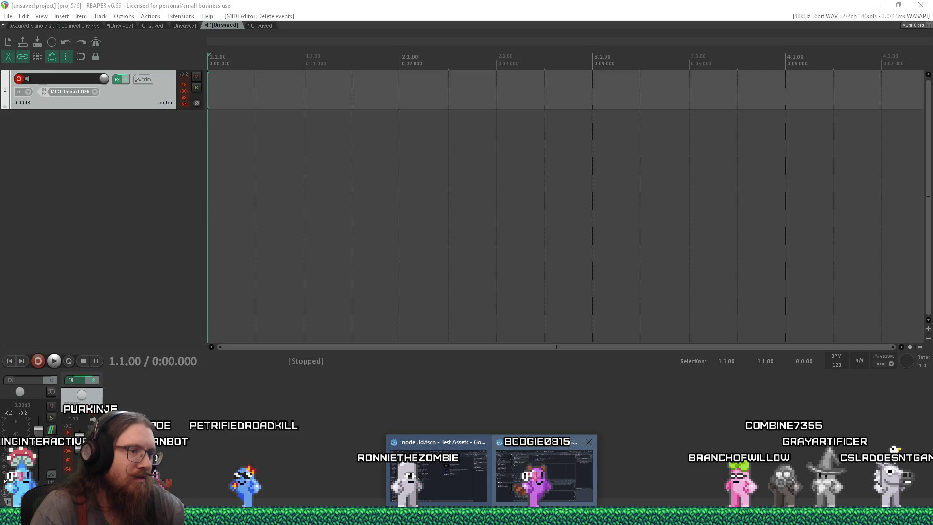
left_click(520, 471)
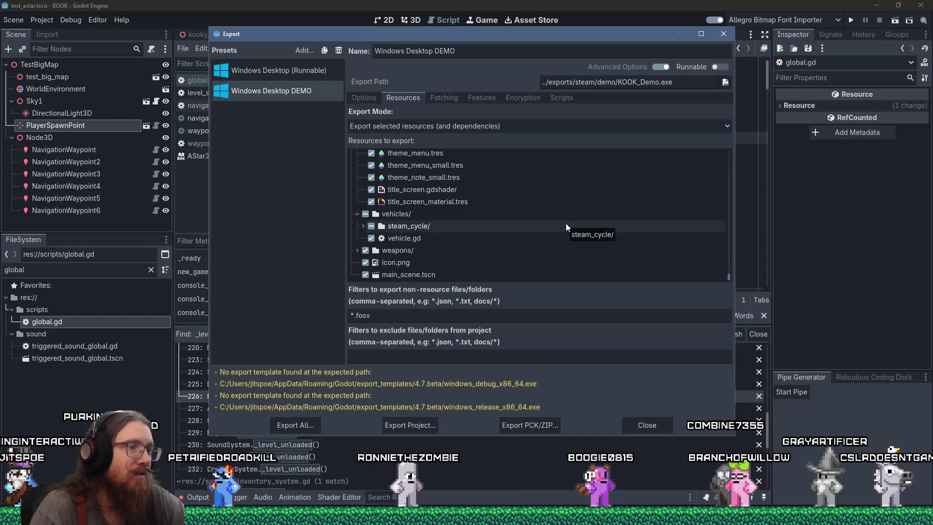
Step: Close Godot's Export dialog and open the pinned kook_godot sound folder in File Explorer
left_click(722, 34)
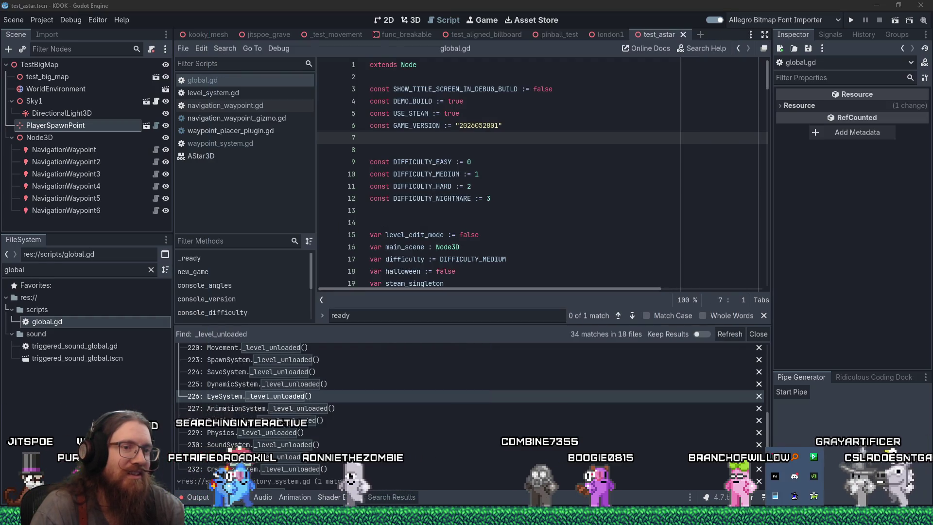
left_click(795, 517)
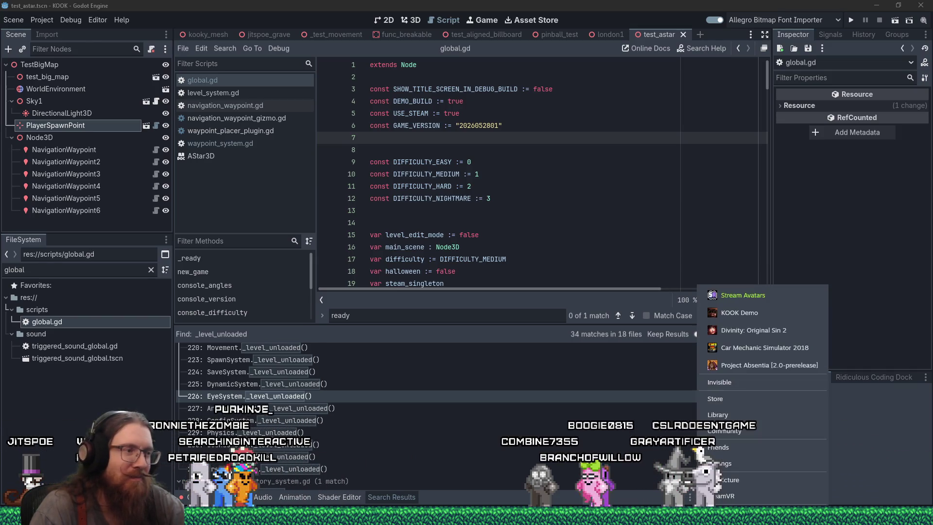
right_click(118, 517)
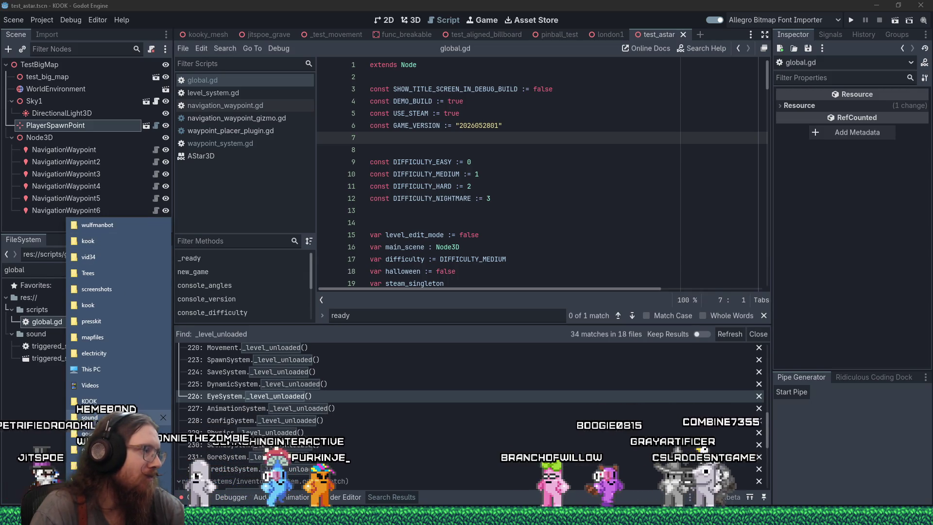
left_click(90, 417)
left_click(476, 69)
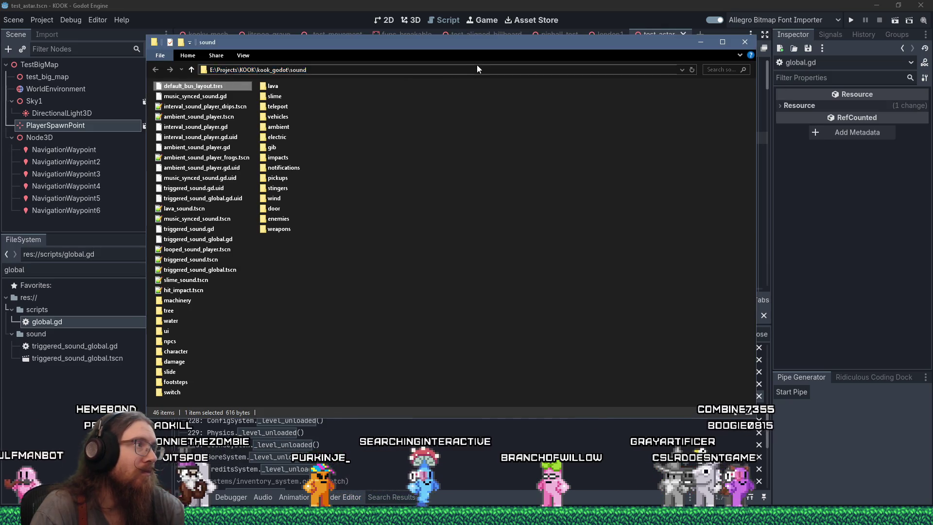
Step: Go to e:\projects\kook\exports\steam\demo and copy KOOK_Demo.pck, KOOK_Demo.exe and steam_api64.dll
type("e")
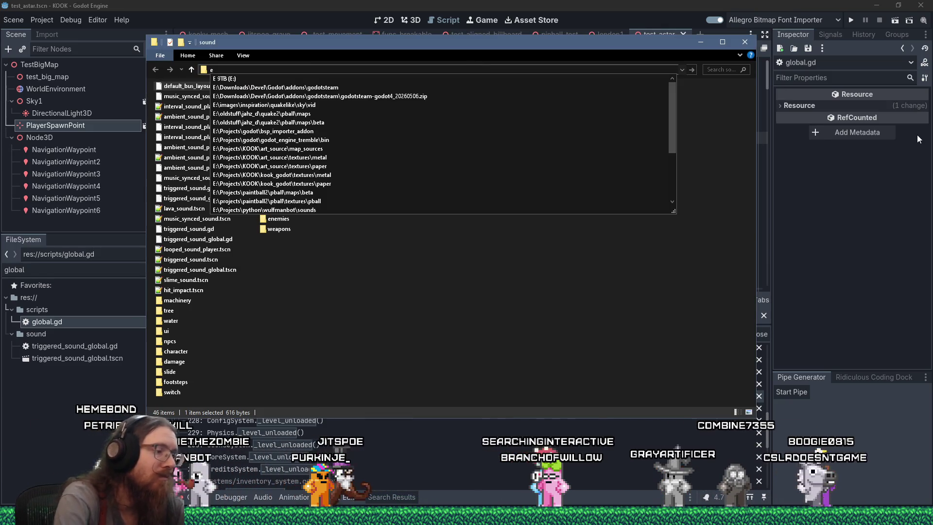
type(":\\projects\\k")
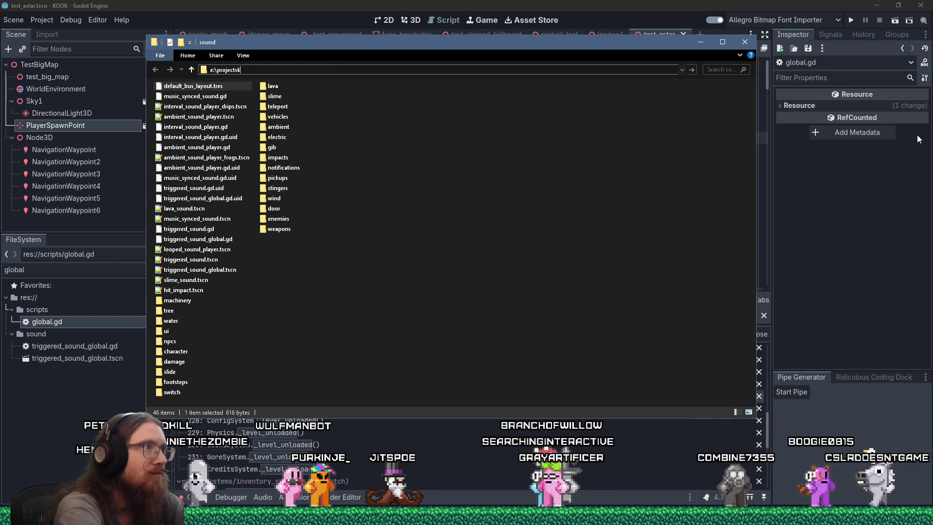
type("ook\\exports")
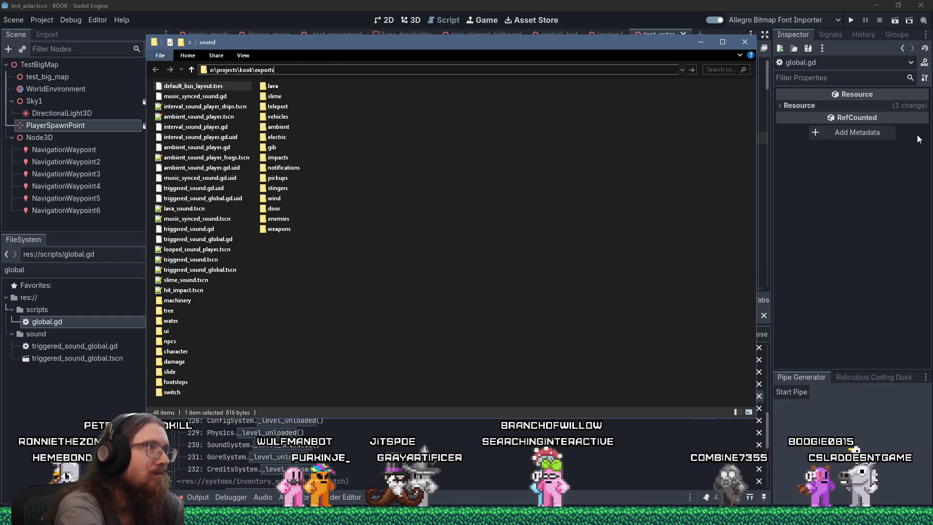
type("\\steam\\demo")
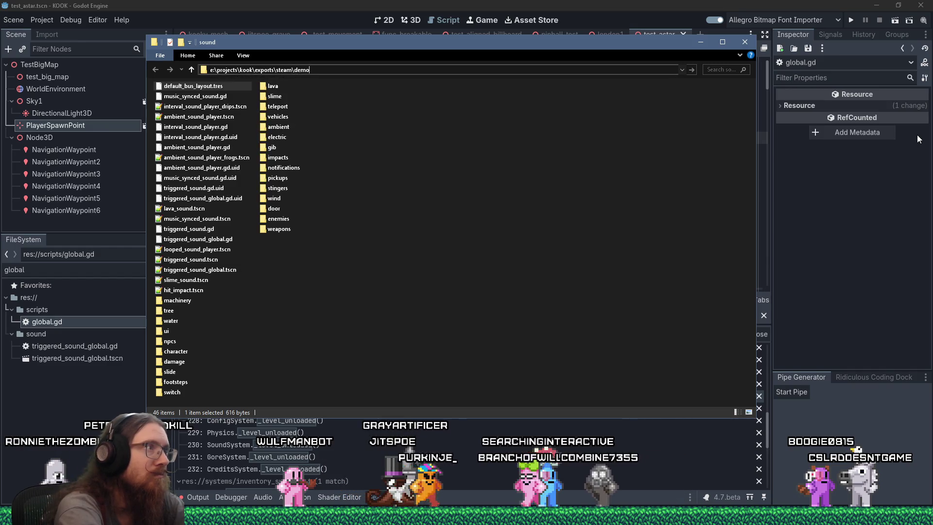
key("Return")
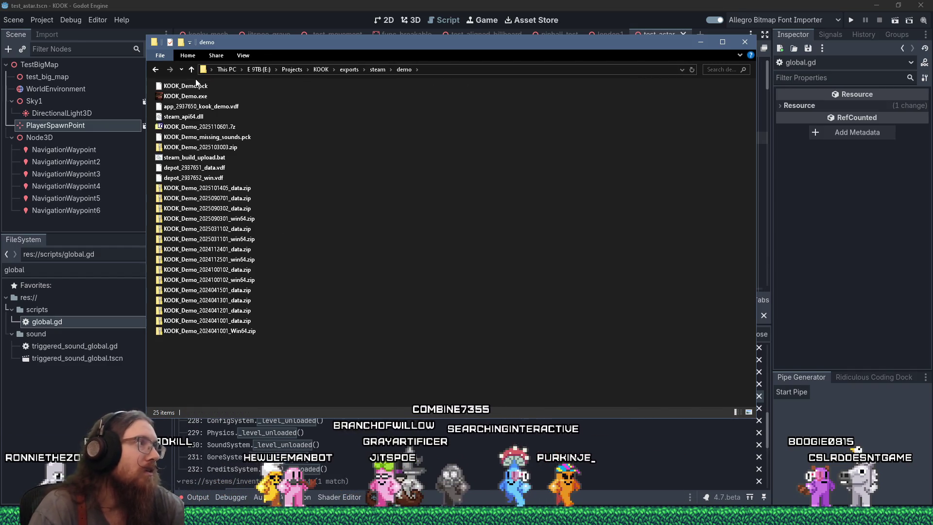
left_click(194, 86)
left_click(192, 96, "ctrl")
left_click(188, 117, "ctrl")
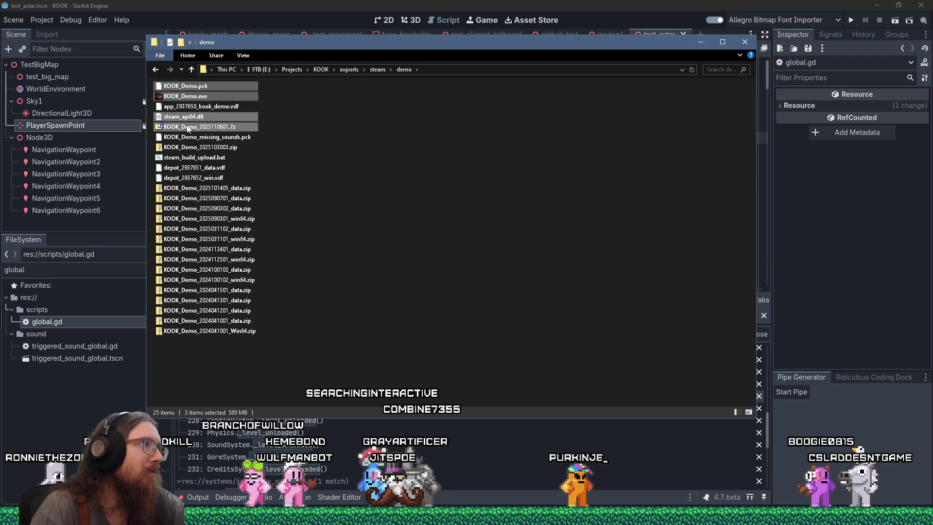
right_click(189, 117)
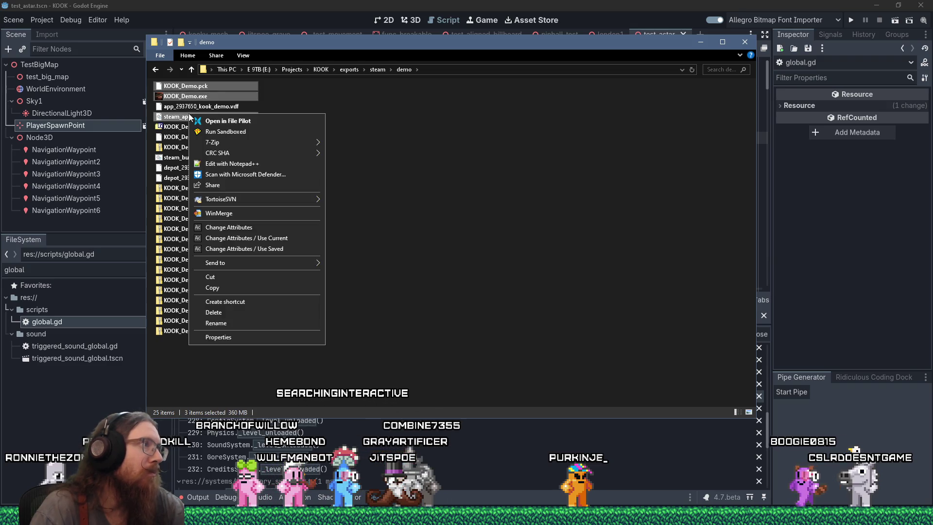
left_click(218, 292)
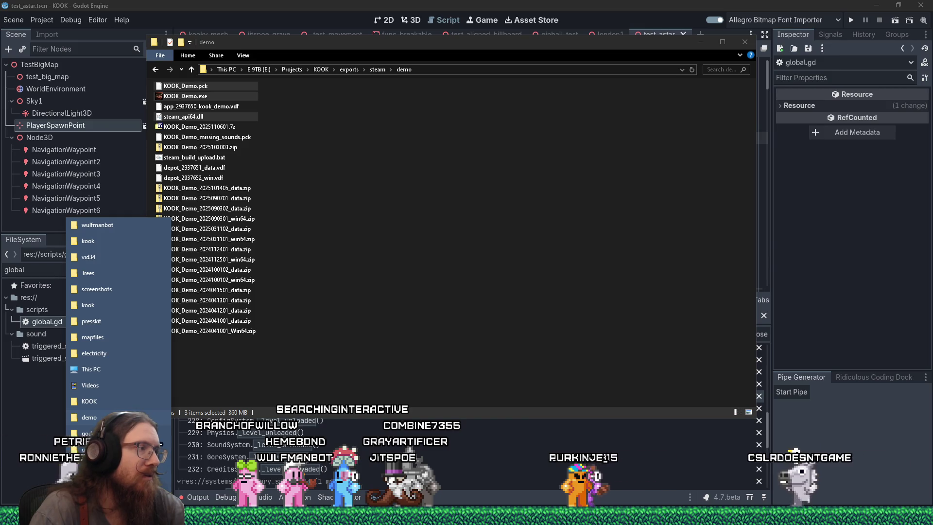
Step: Paste the three copied files into Steam's KOOK Demo install folder
left_click(88, 449)
right_click(444, 288)
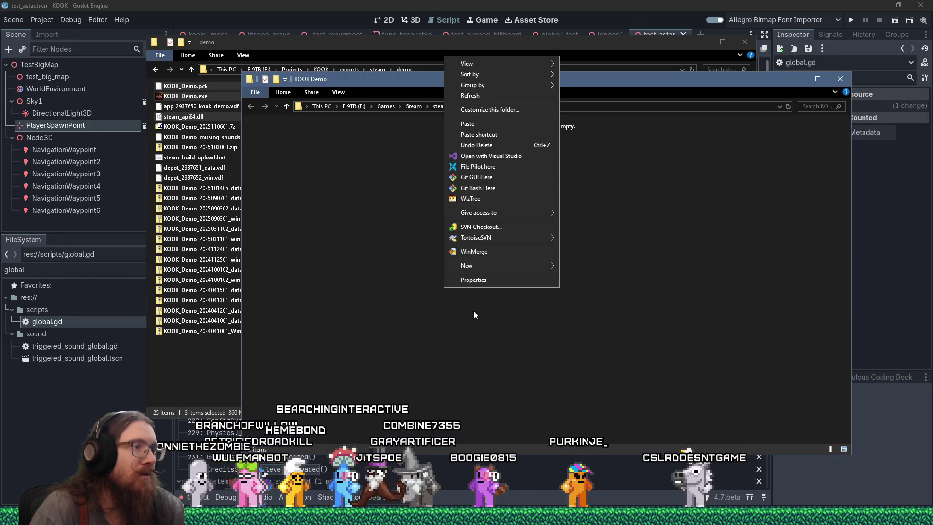
left_click(467, 124)
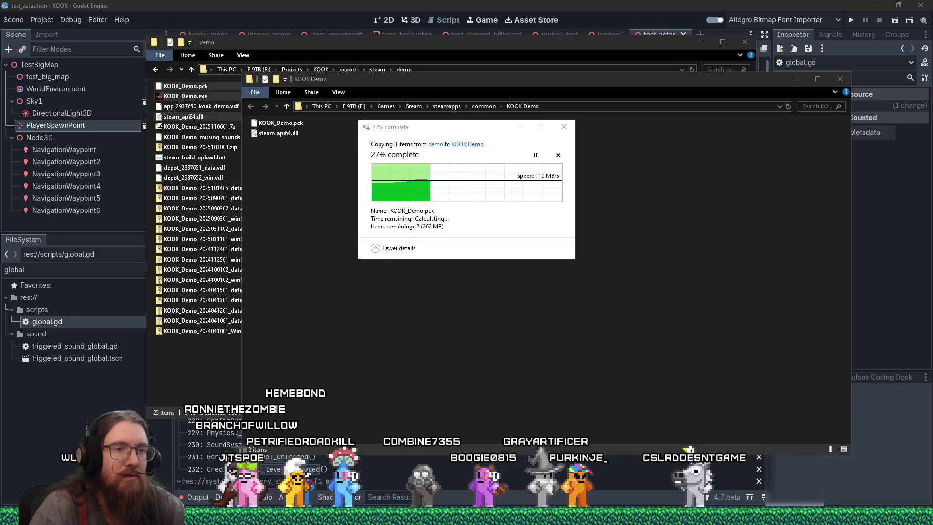
left_click(789, 504)
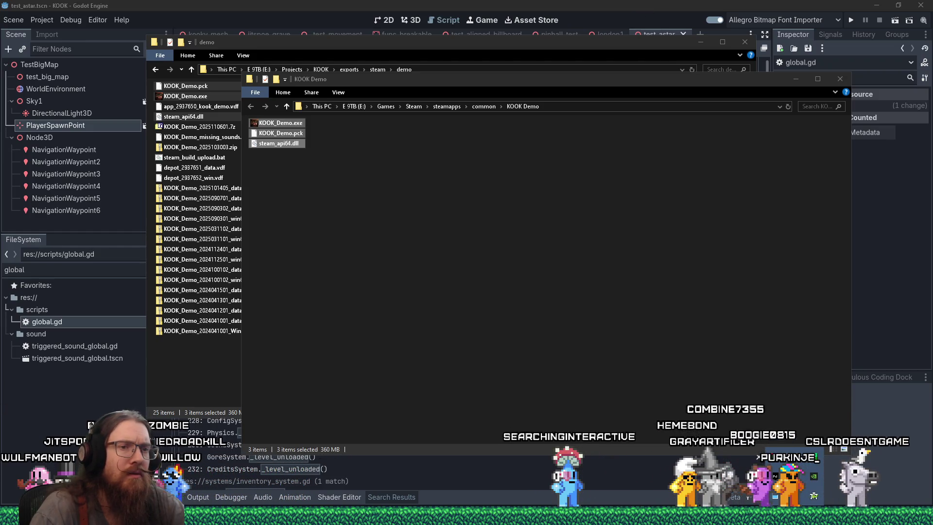
key("alt+Tab")
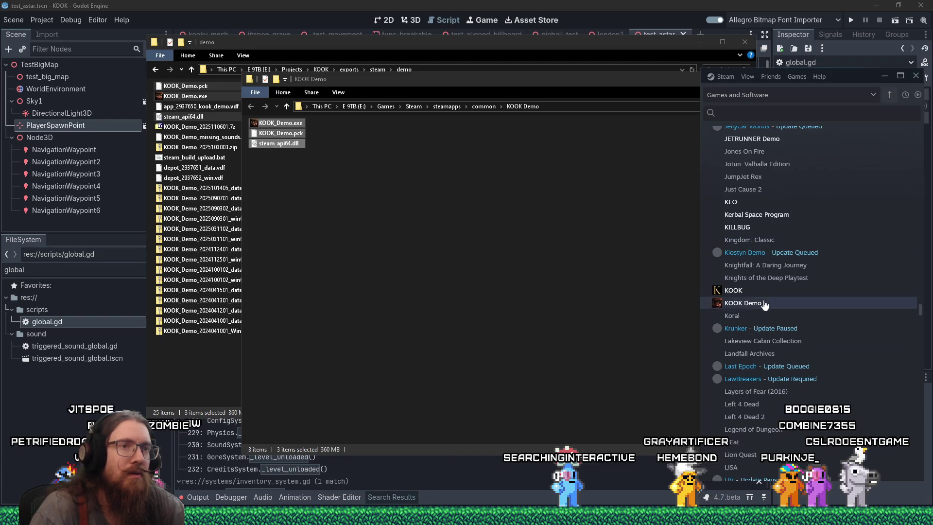
Step: Play KOOK Demo from Steam, pause the YouTube video, and maximize the game window
right_click(746, 303)
left_click(768, 308)
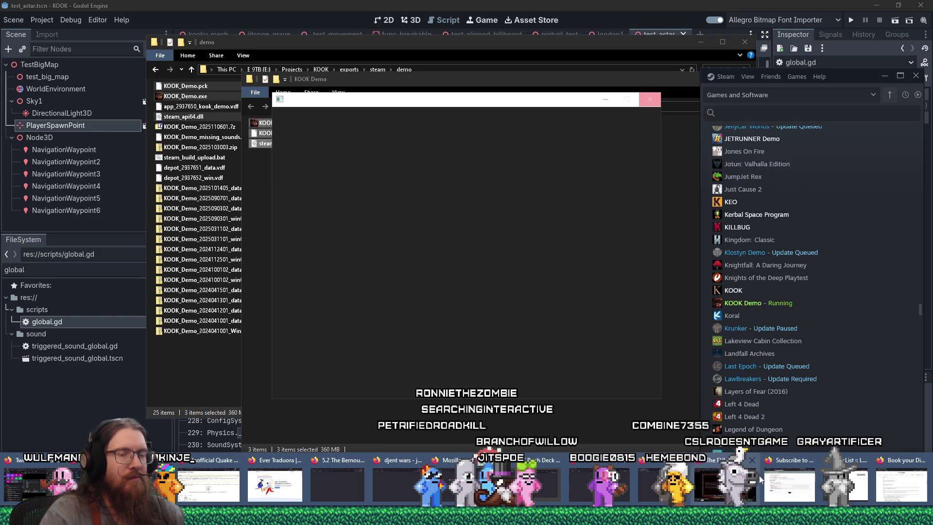
left_click(742, 478)
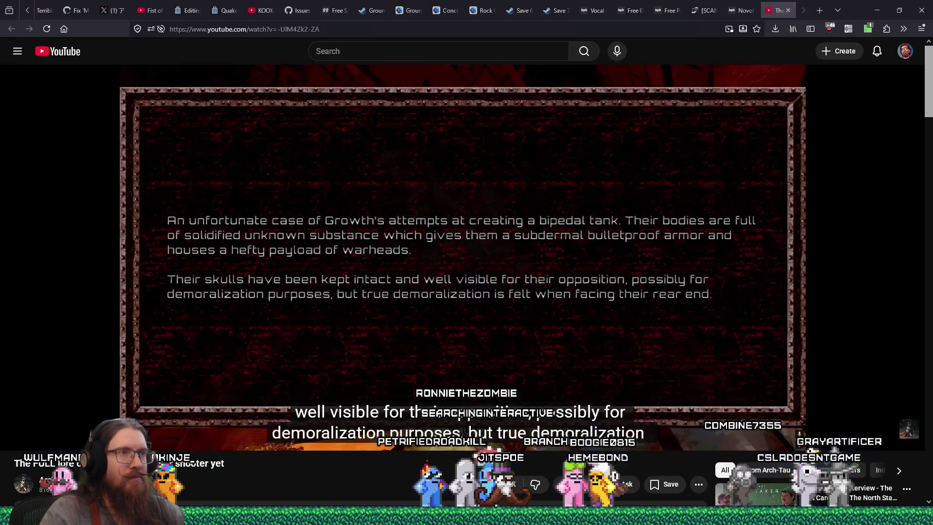
left_click(465, 250)
key("alt+Tab")
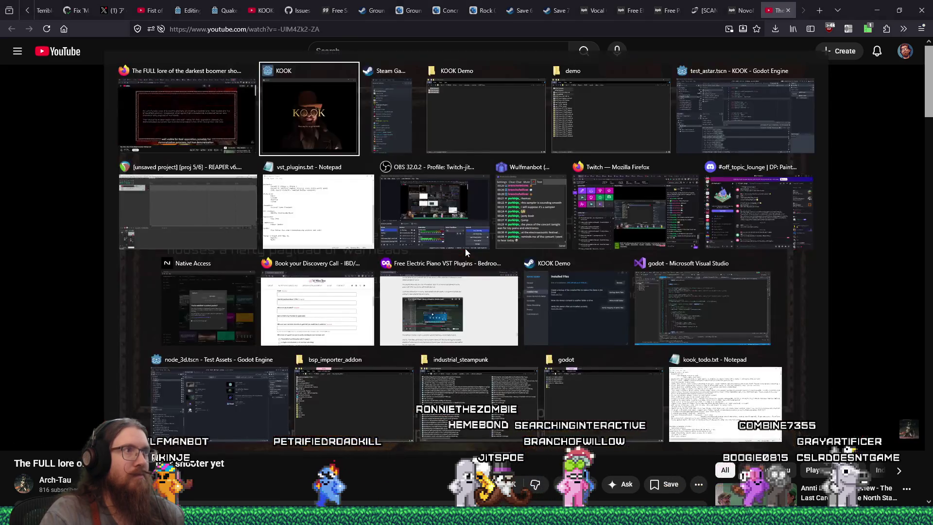
left_click(628, 96)
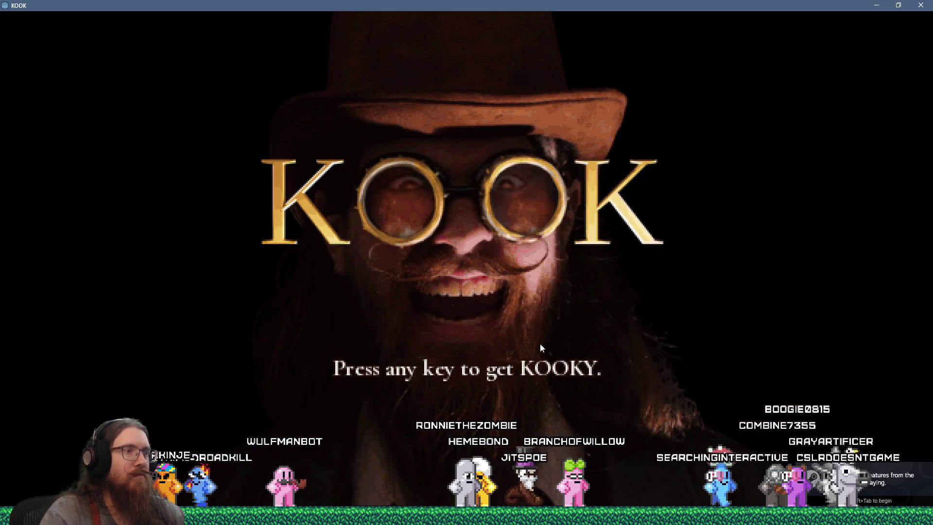
Step: Continue the saved game and walk through the alley and red-brick room into the purple portal
left_click(529, 357)
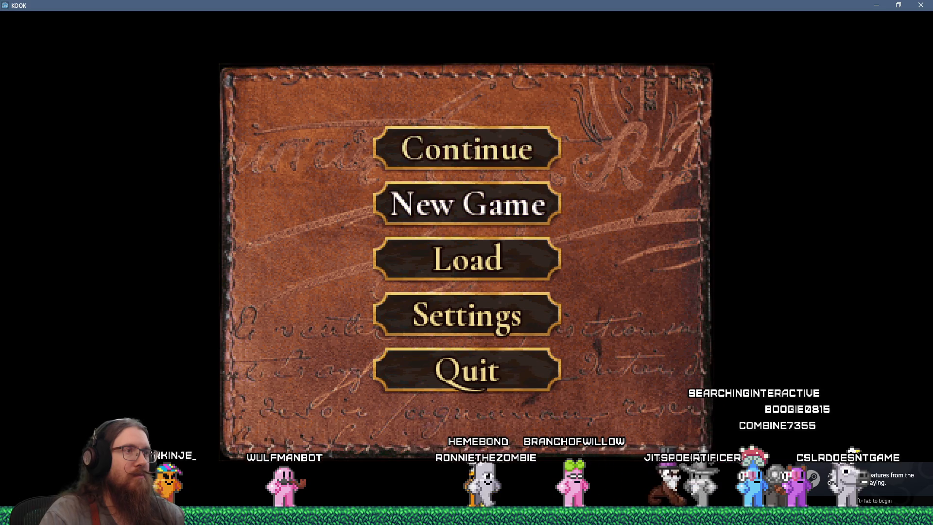
left_click(514, 159)
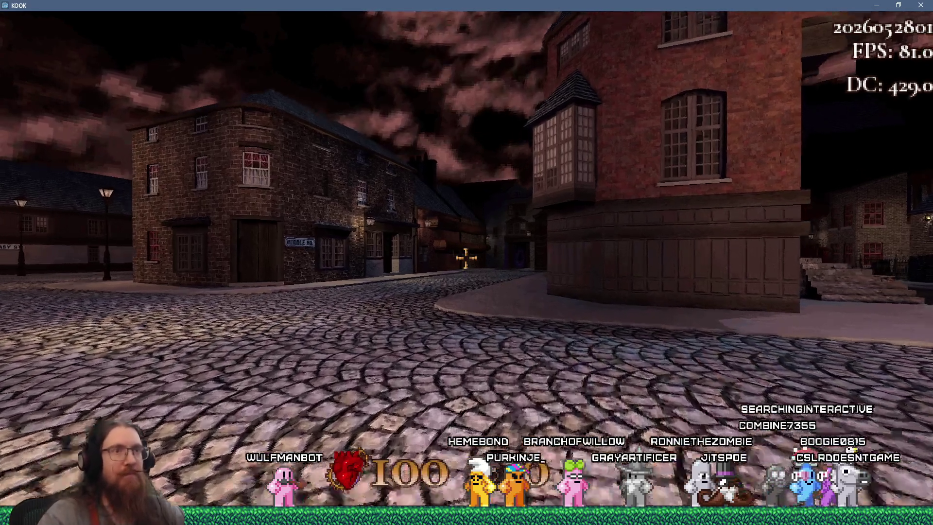
key("w")
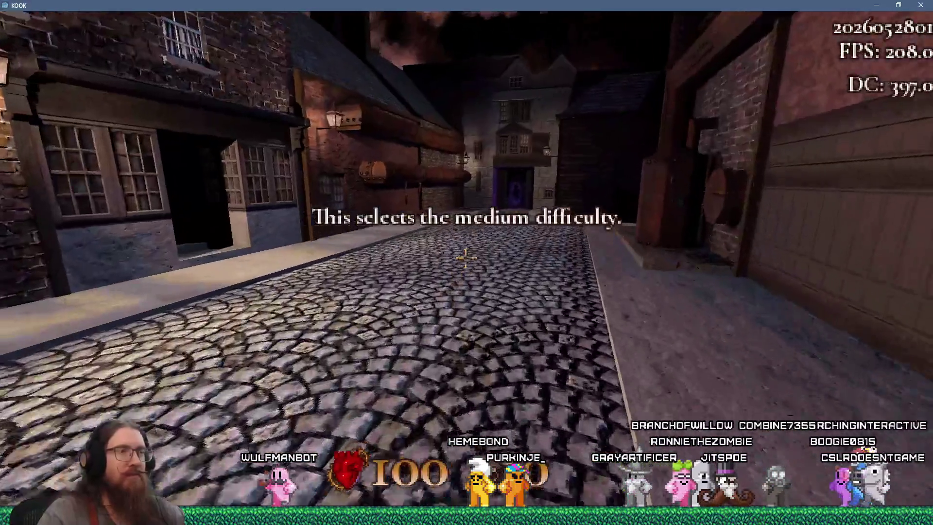
key("w")
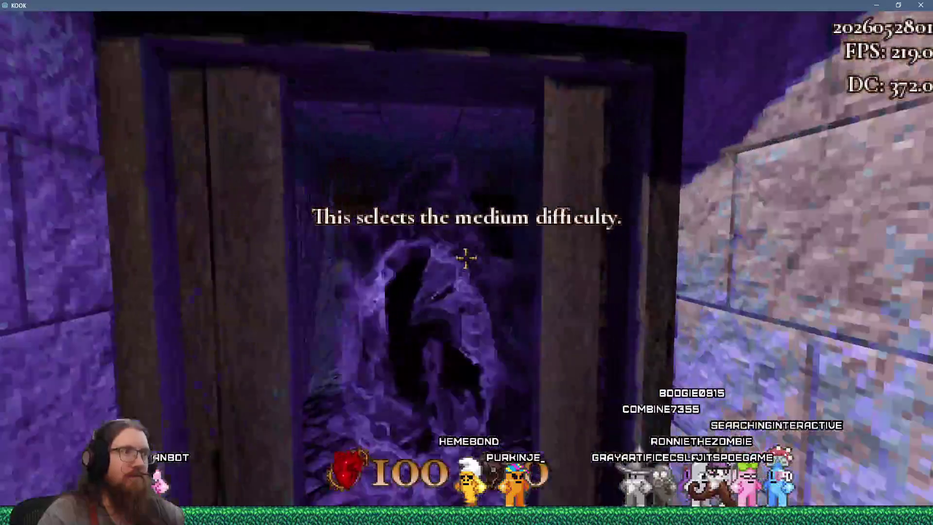
key("w")
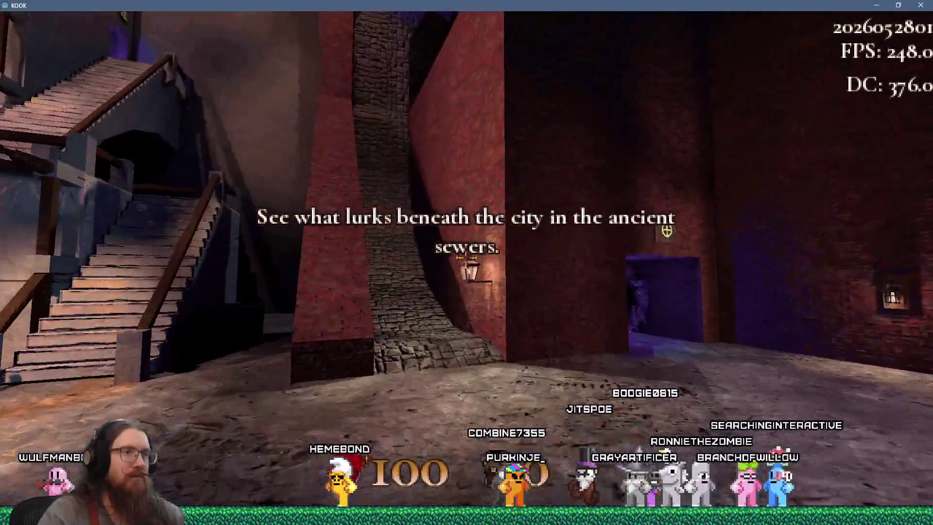
key("w")
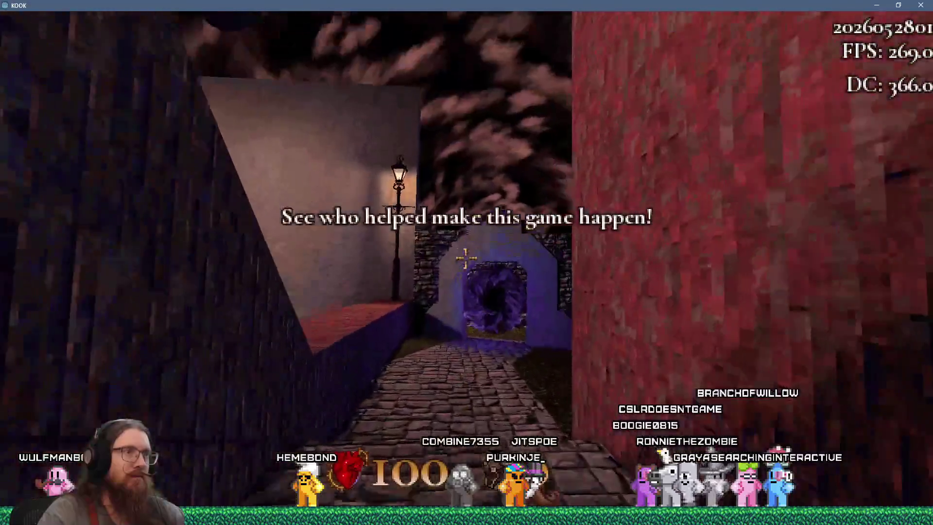
key("w")
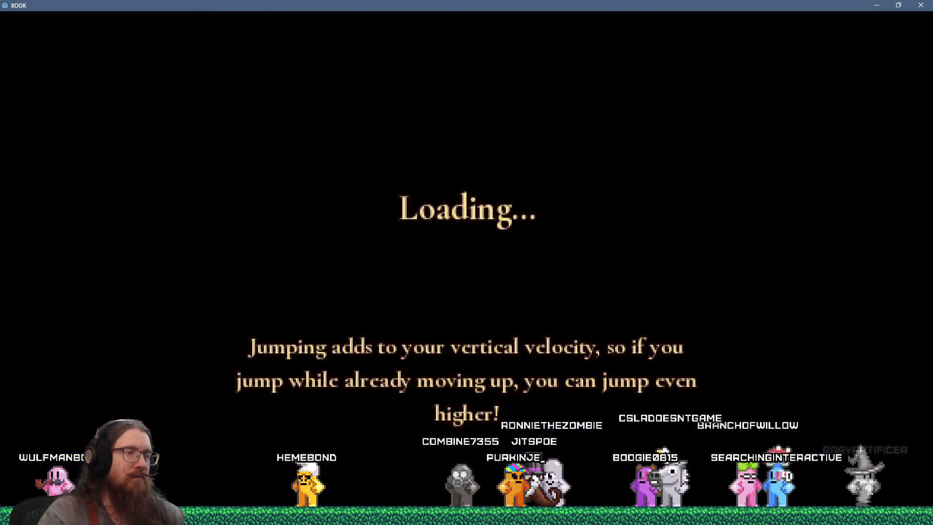
Step: Cross the grass, stone building and stairway corridor to the courtyard's London streets portal
key("w")
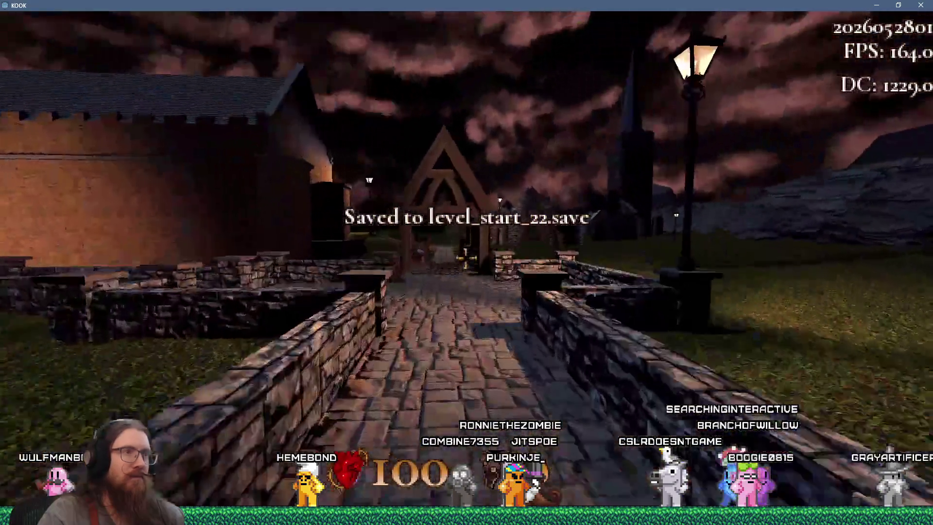
key("w")
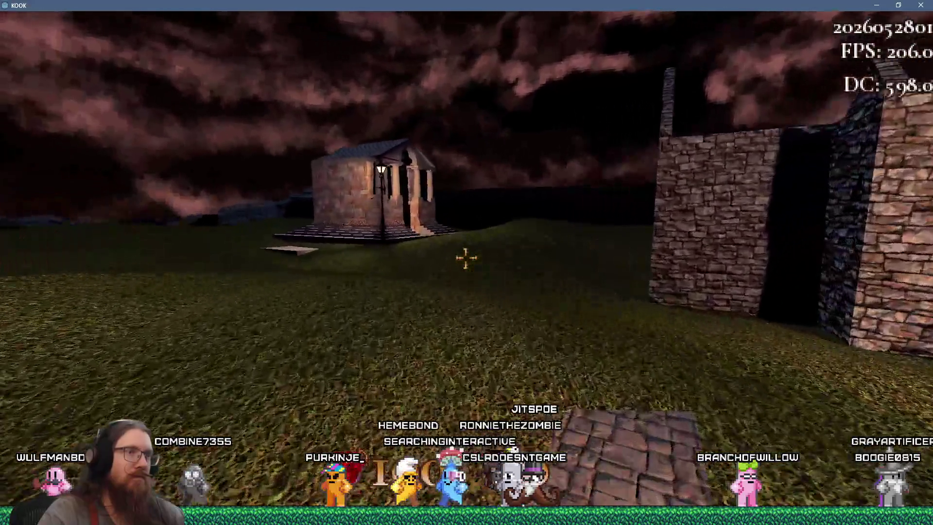
key("w")
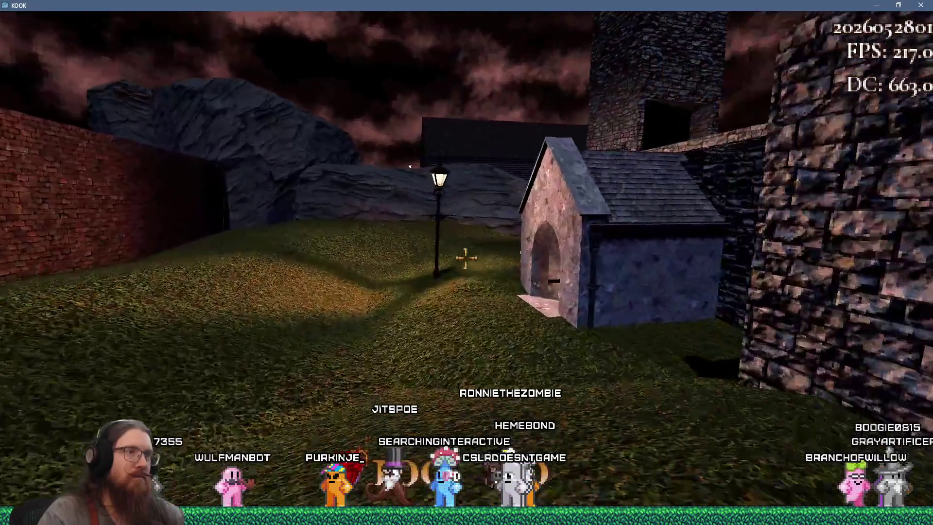
key("w")
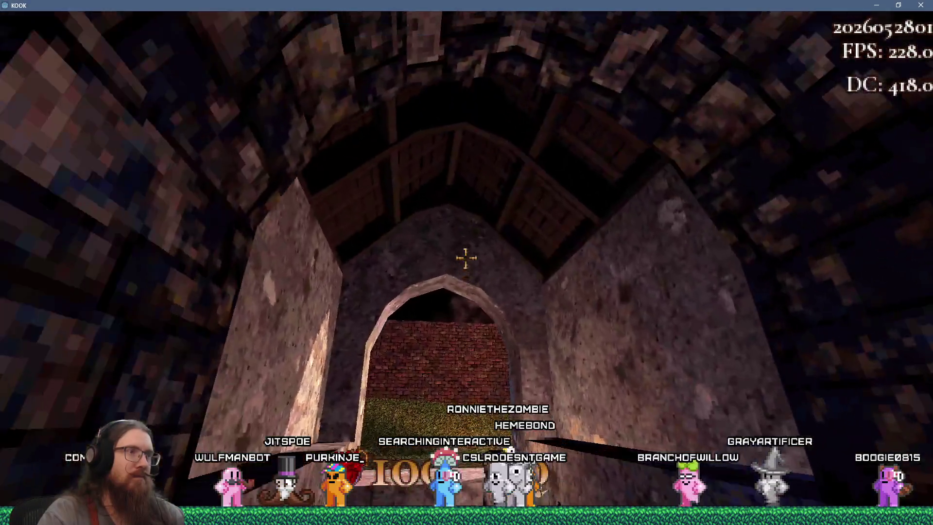
key("s")
key("w")
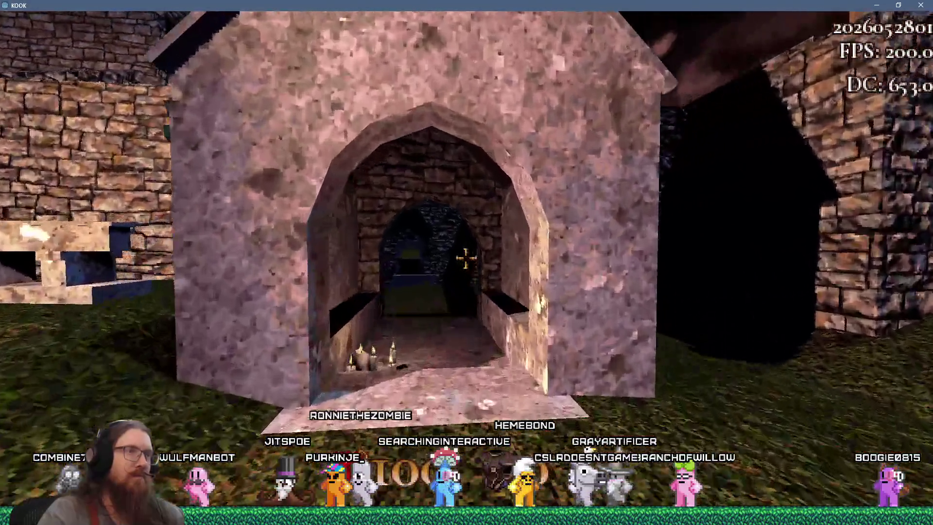
mouse_move(467, 258)
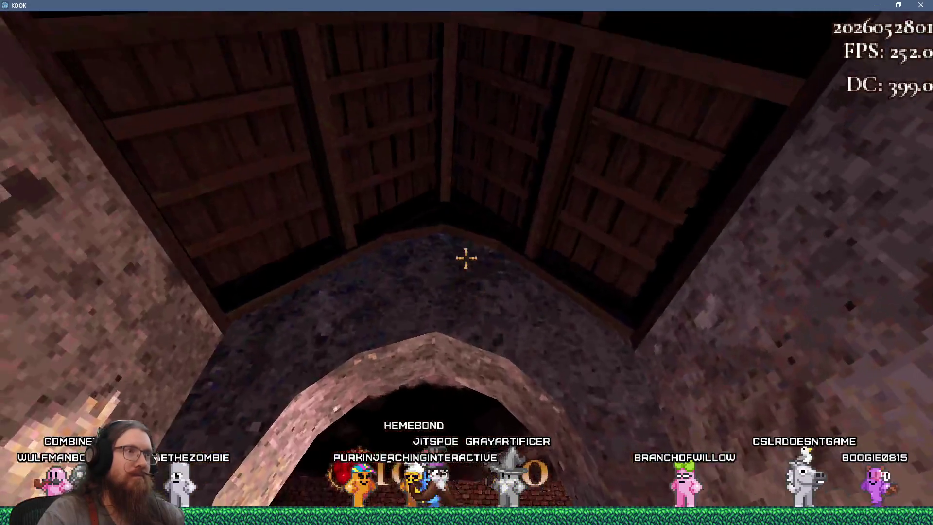
key("s")
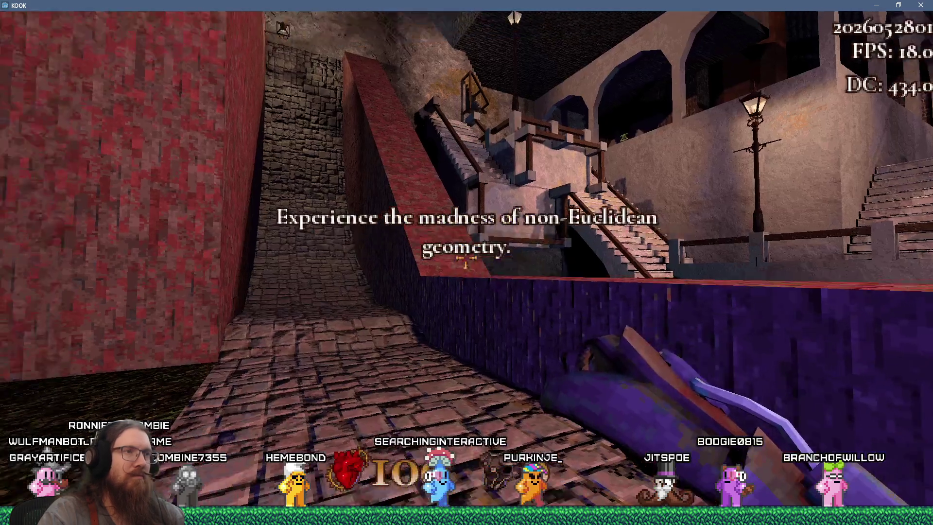
key("w")
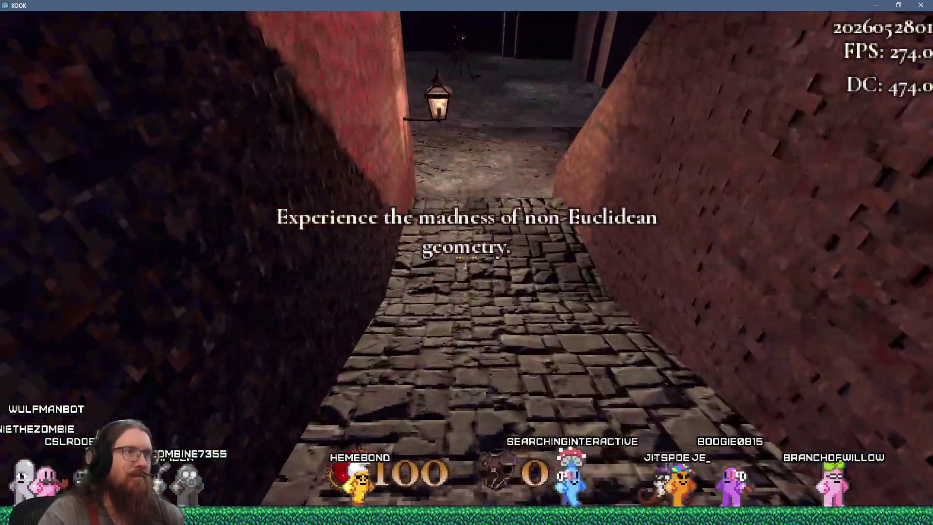
key("w")
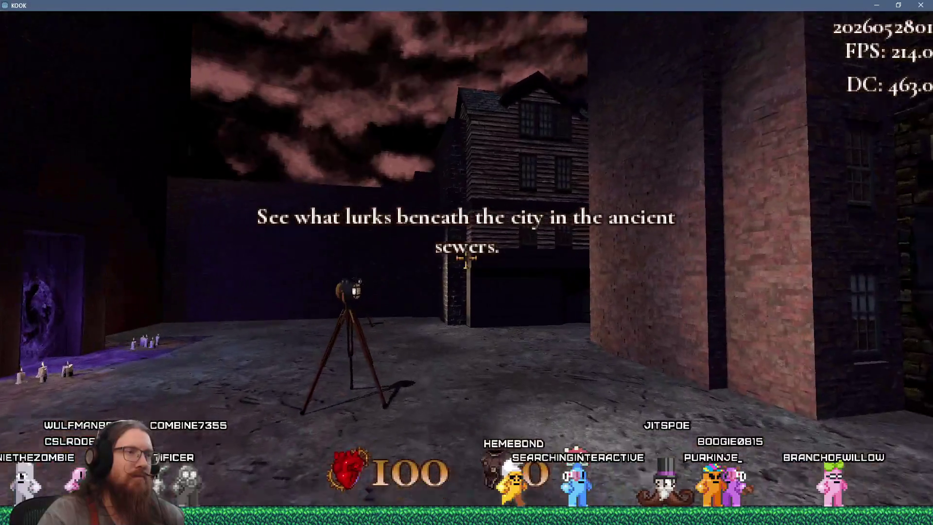
key("w")
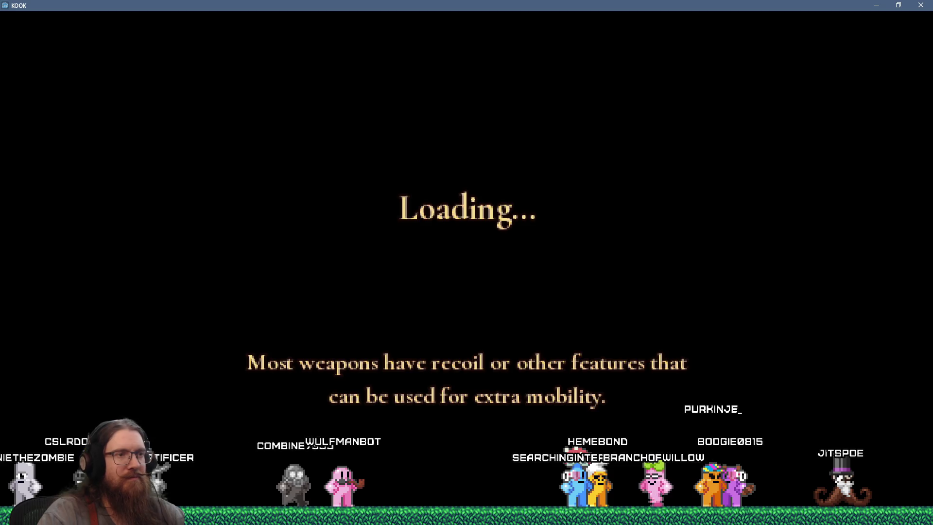
Step: Pick up the revolver in the first room and shoot while heading to the stairwell door
key("w")
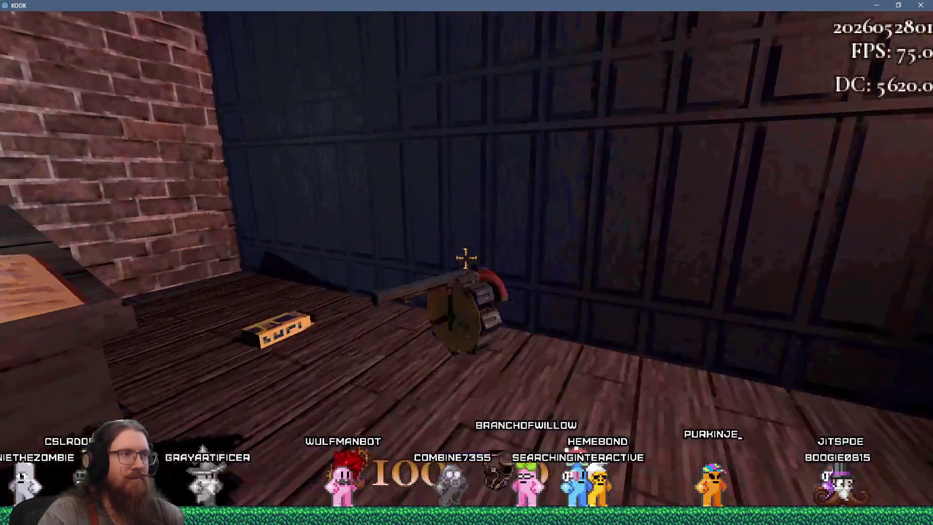
key("e")
key("w")
left_click(467, 258)
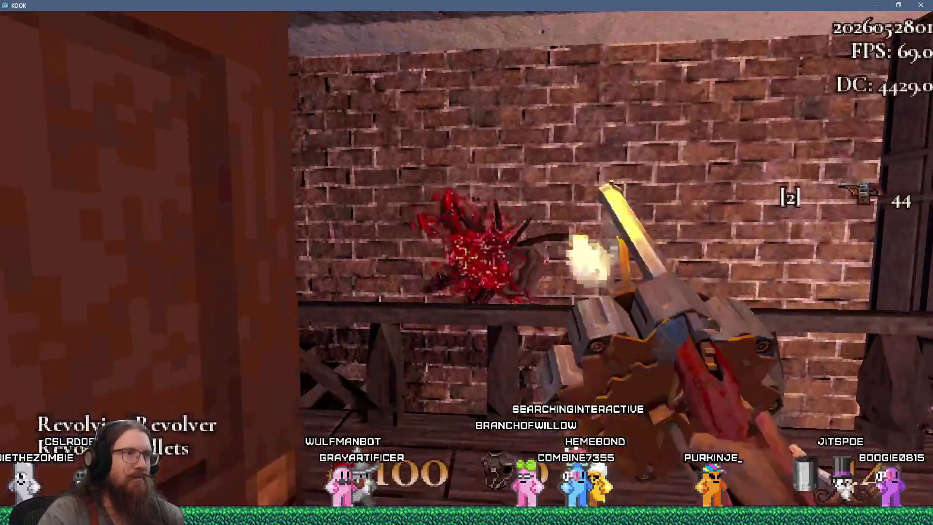
key("w")
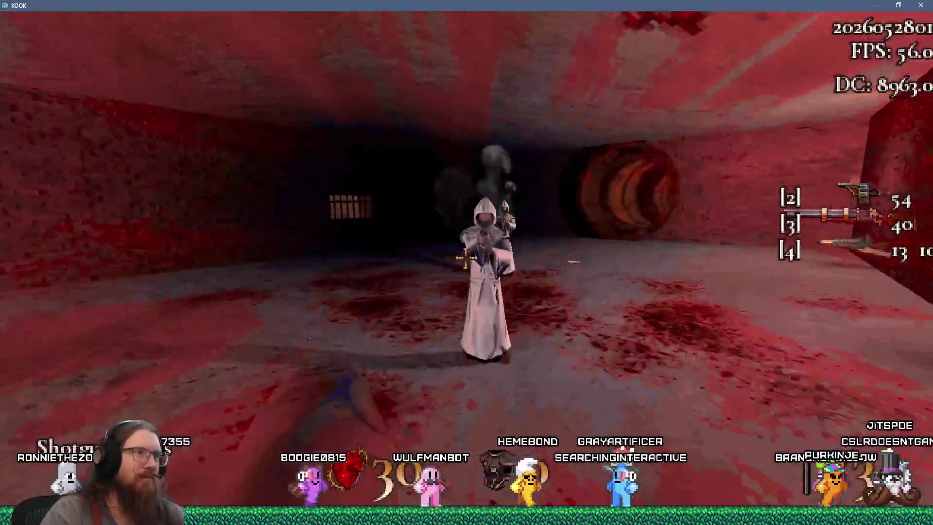
Step: Blast the enemies with the orb weapon and push through the rooms to the alley
left_click(466, 260)
left_click(466, 259)
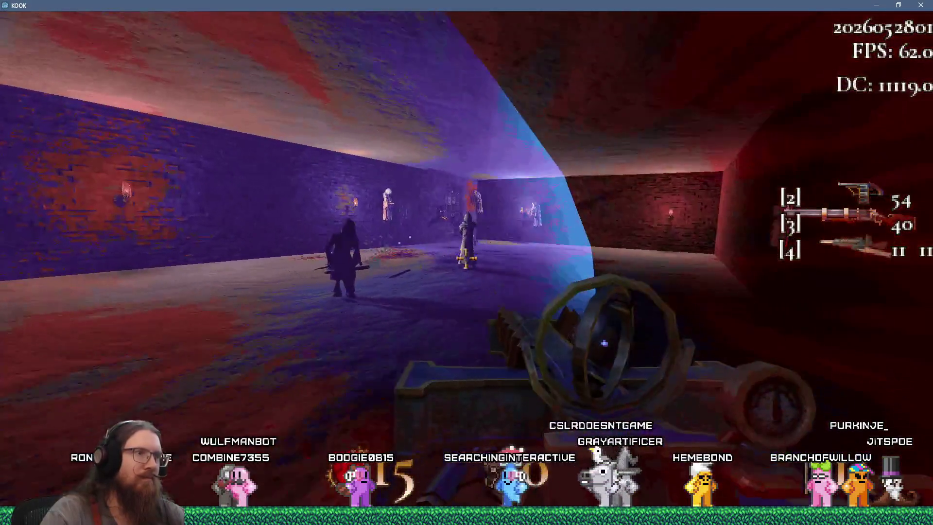
left_click(466, 259)
left_click(465, 259)
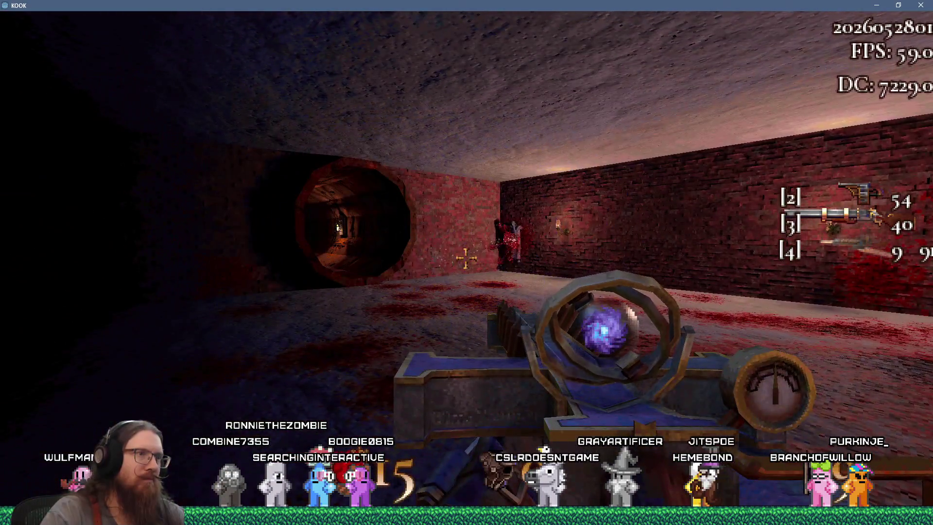
key("w")
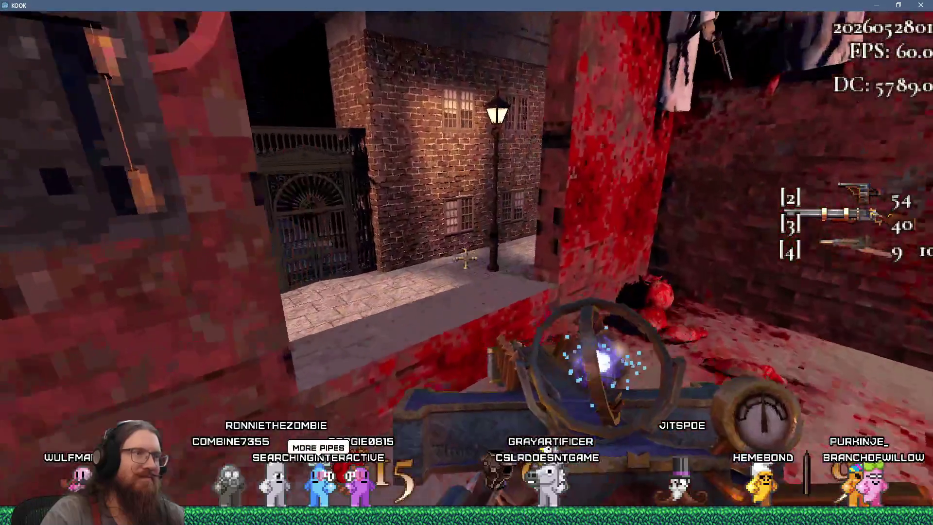
Step: Quick-save with F5 and pick up the flamethrower past the iron gate
key("F5")
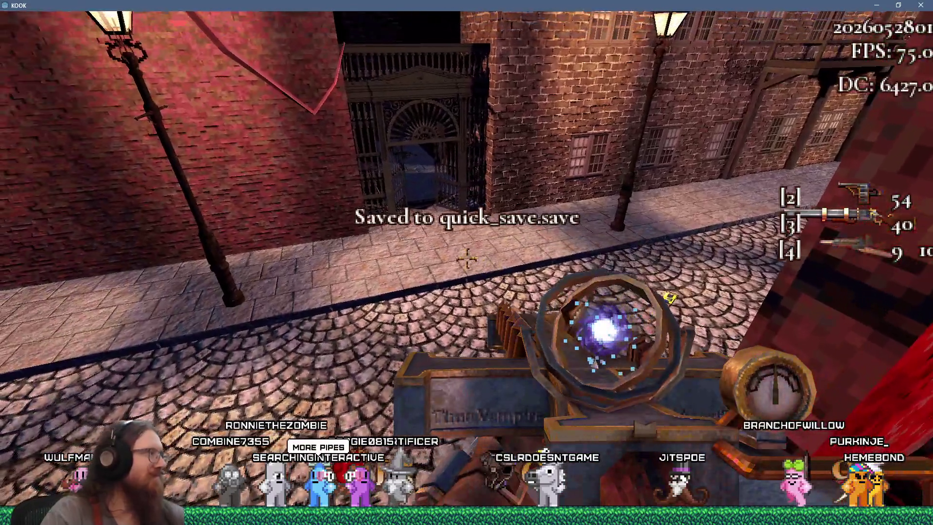
key("w")
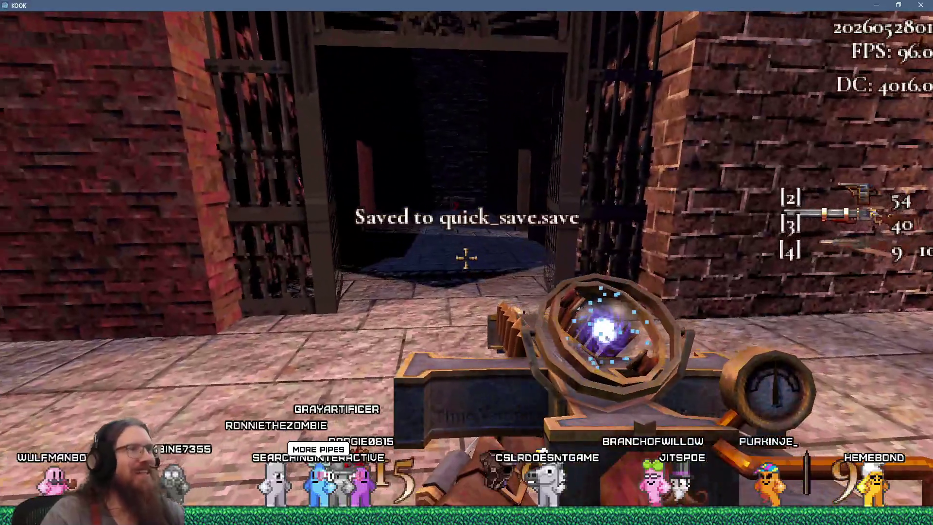
key("w")
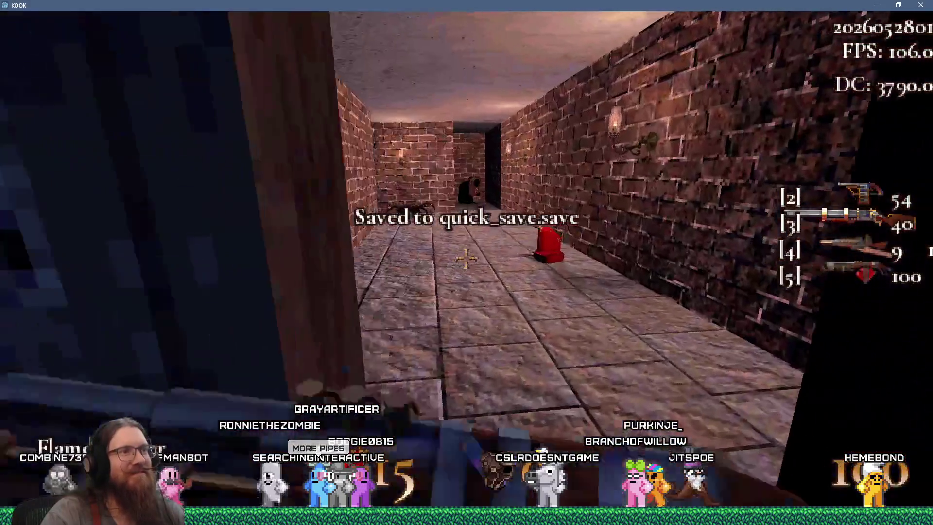
Step: Burn the enemies along the brick corridors and up toward the staircase
left_click(465, 258)
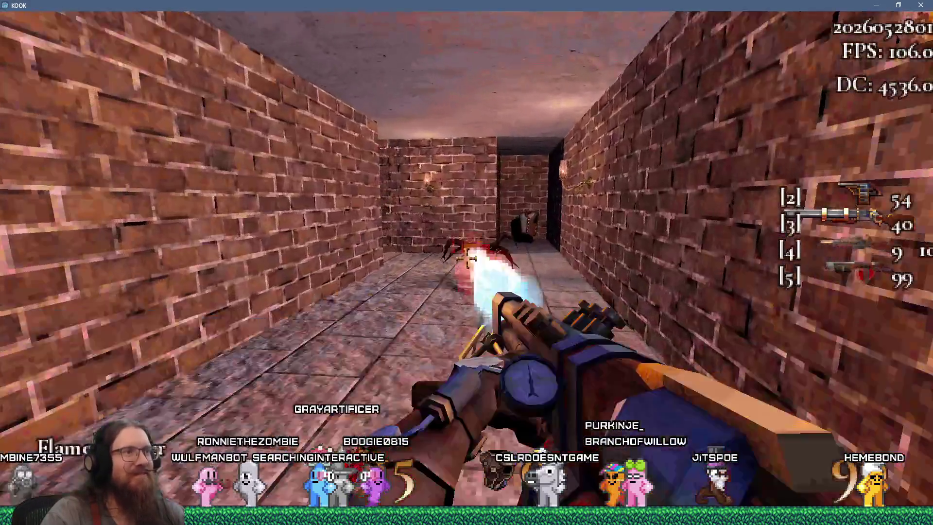
key("w")
left_click(465, 257)
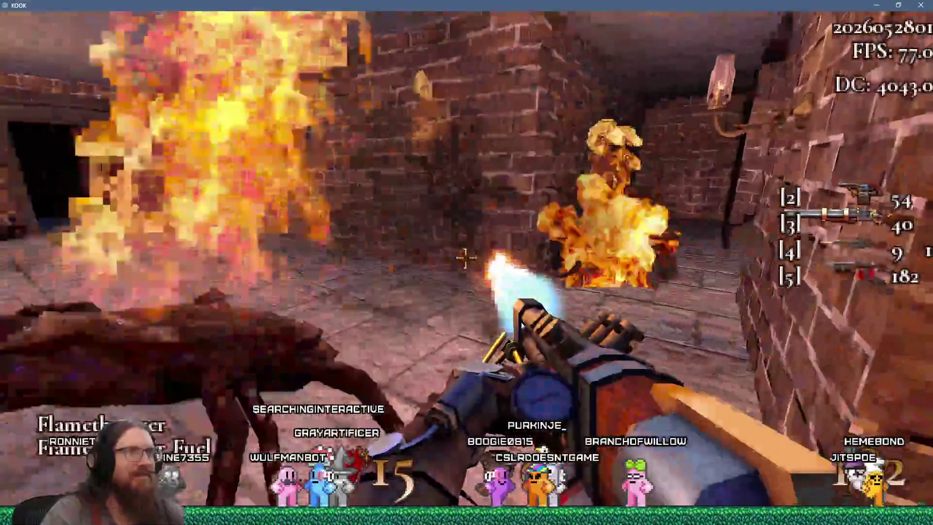
left_click(466, 257)
key("w")
left_click(465, 257)
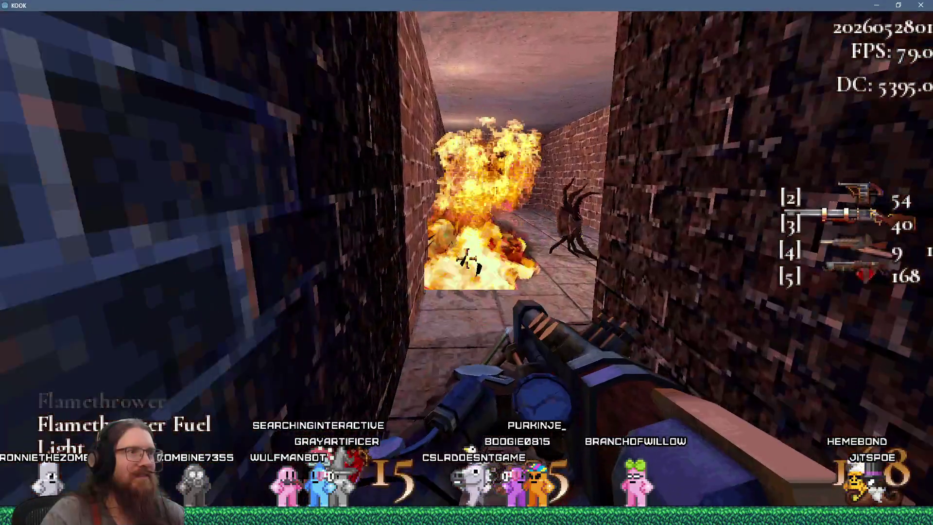
key("w")
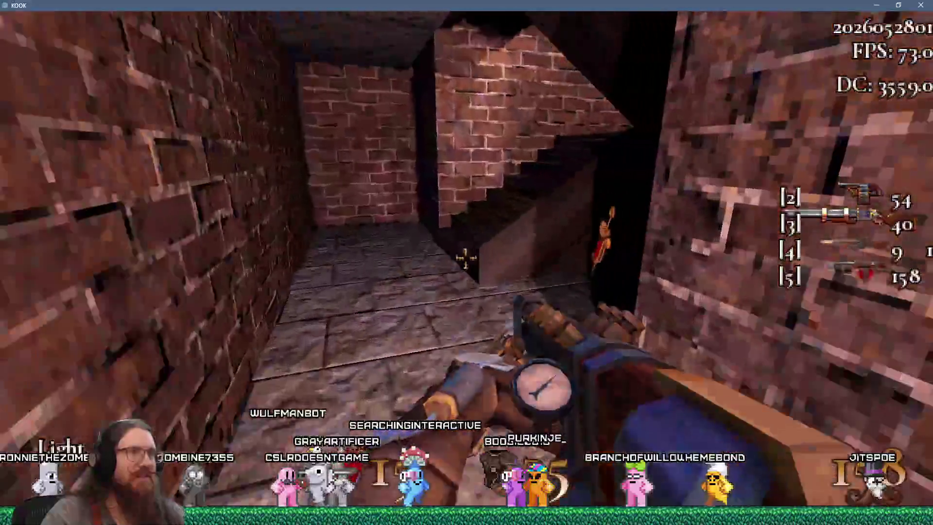
key("w")
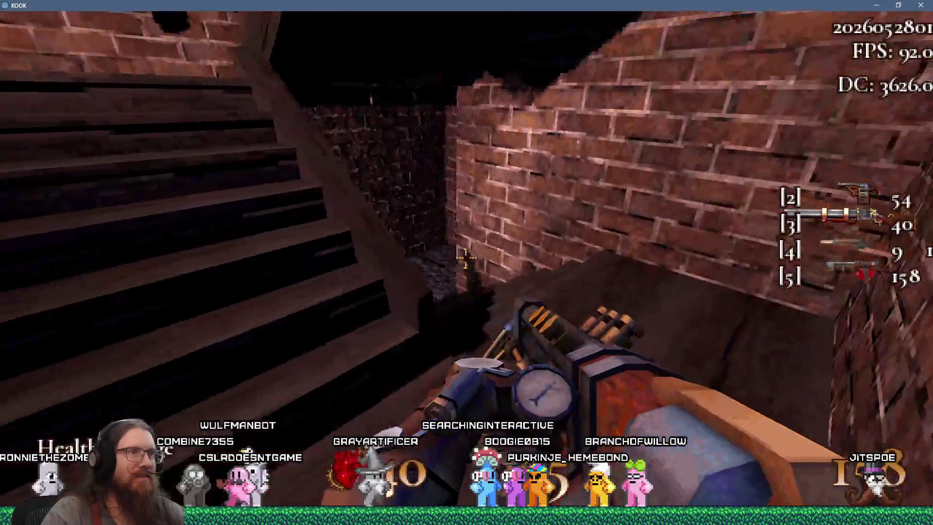
left_click(466, 257)
Step: Collect the Armor Shards, cross the rooftop and drop to the street
key("w")
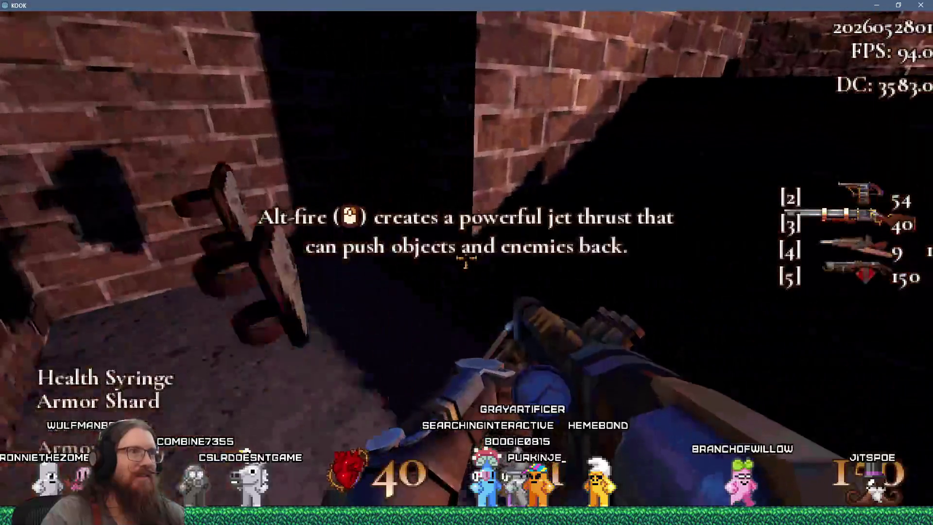
key("w")
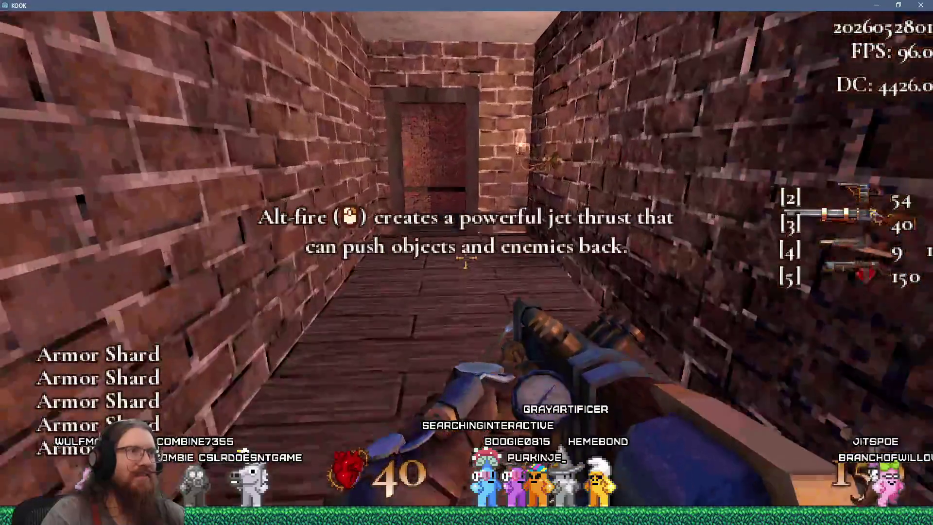
key("w")
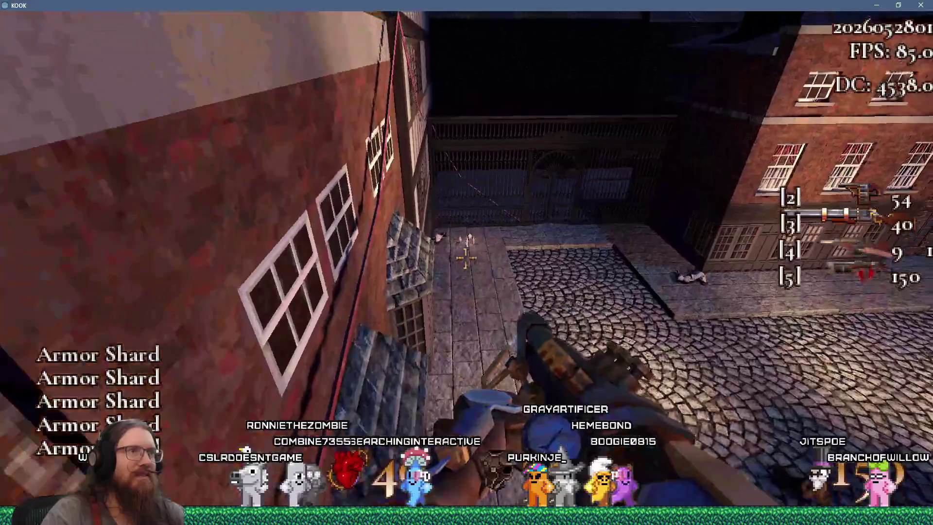
key("w")
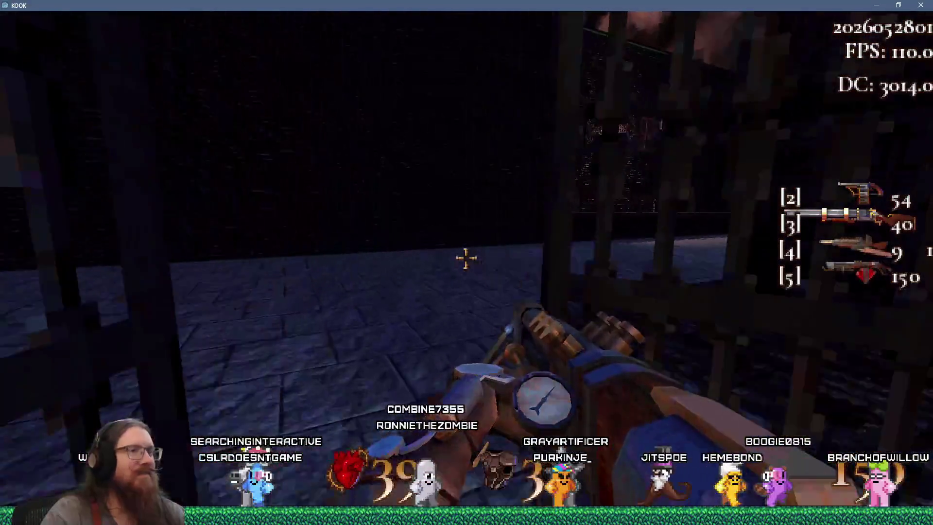
key("w")
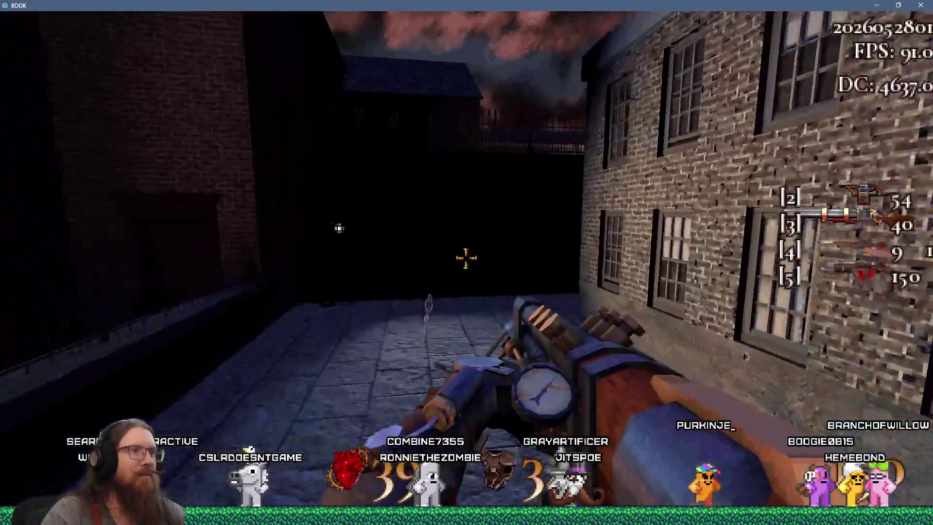
Step: Burn the winged demon and the enemies on the upstairs balcony
left_click(466, 258)
left_click(466, 258)
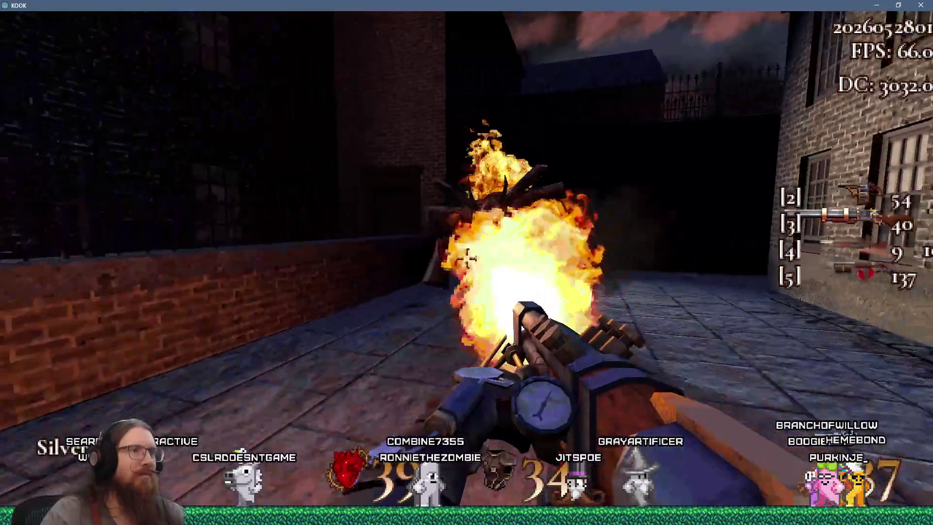
mouse_move(466, 257)
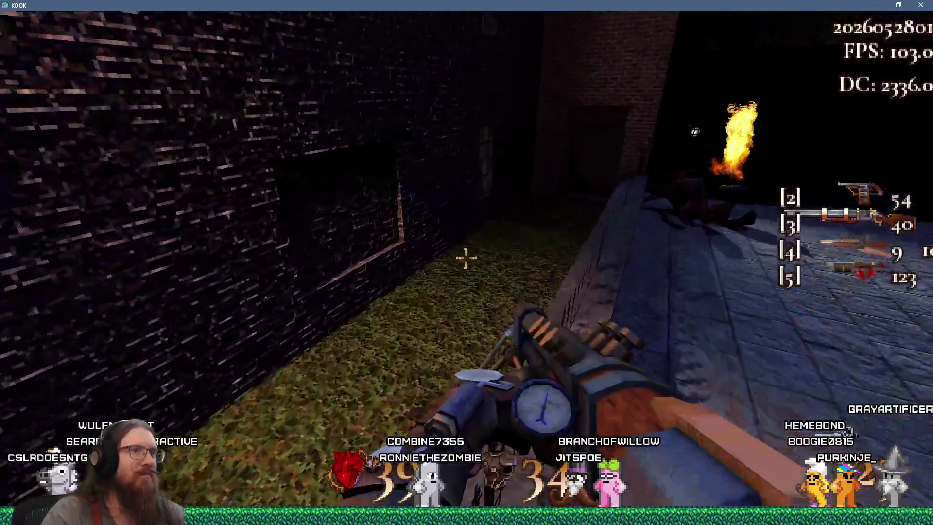
left_click(465, 258)
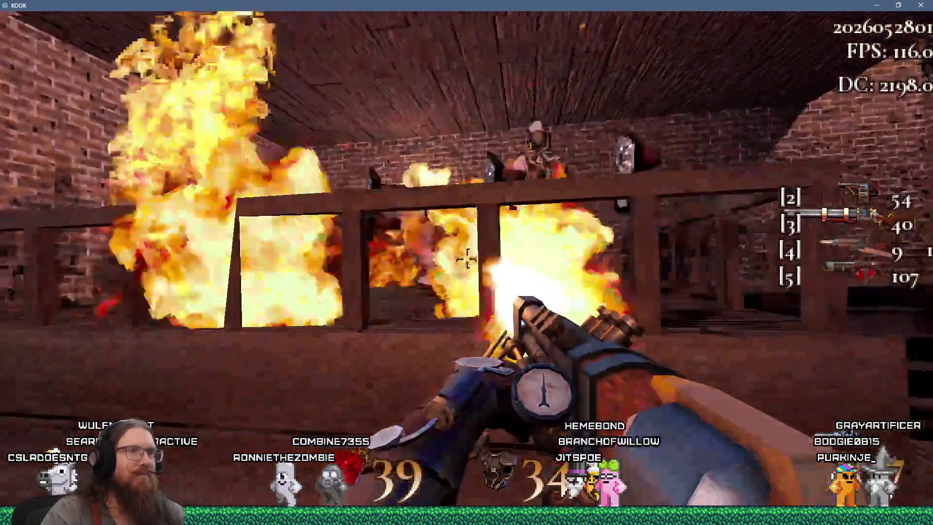
left_click(466, 258)
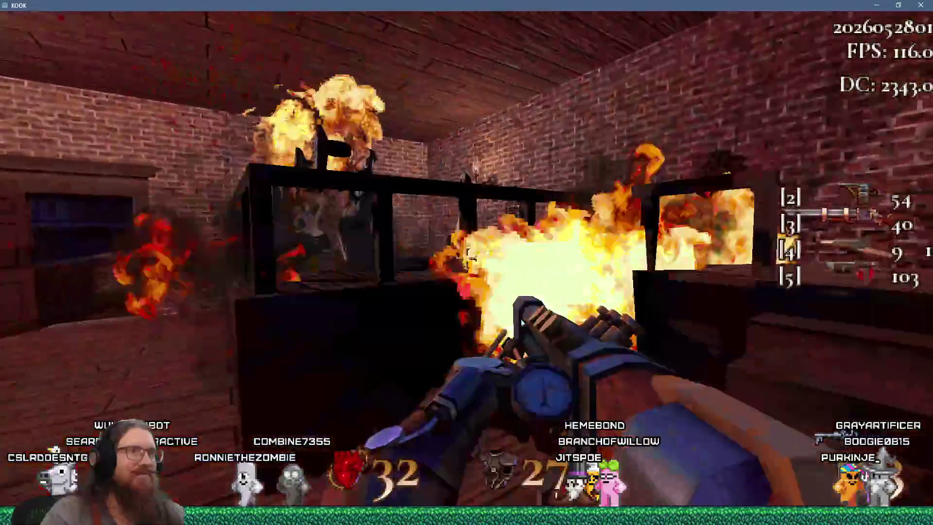
left_click(466, 258)
left_click(466, 257)
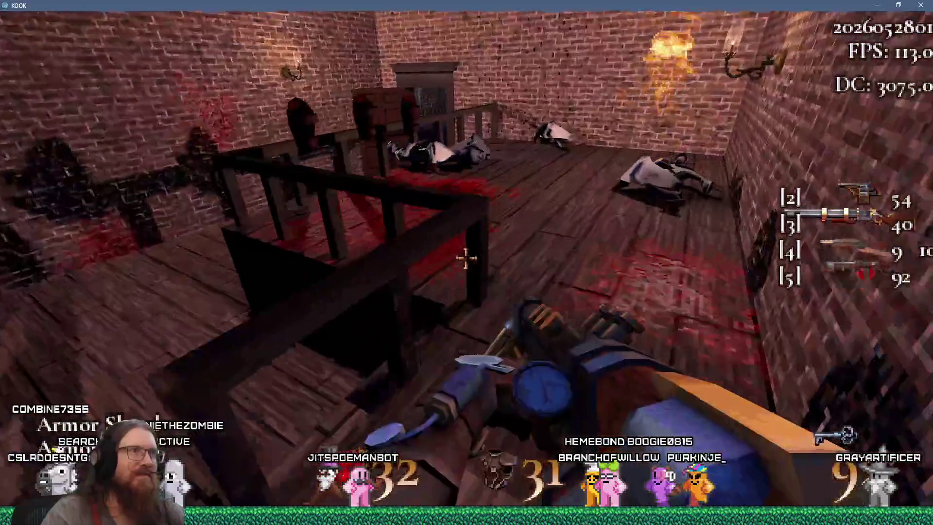
Step: Gather the Armor Shards by the staircase and head back out to the street
key("w")
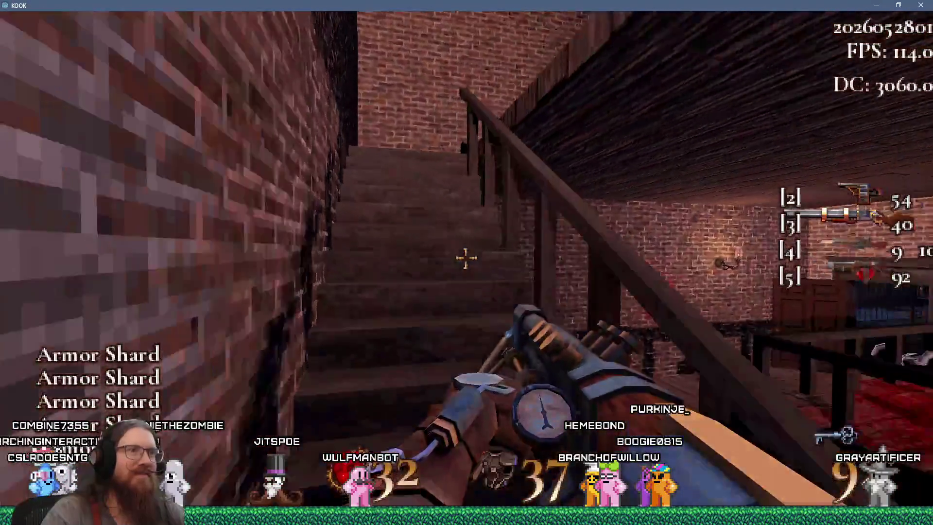
key("w")
key("w")
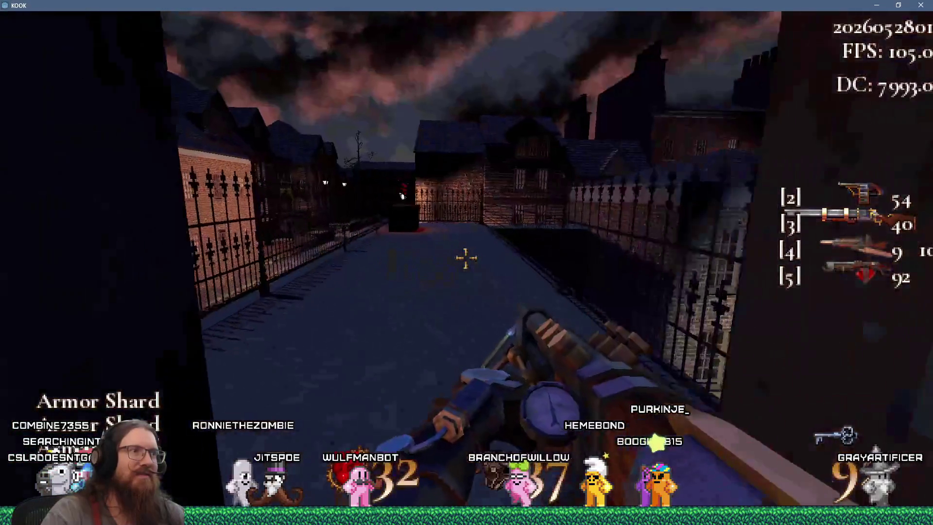
key("w")
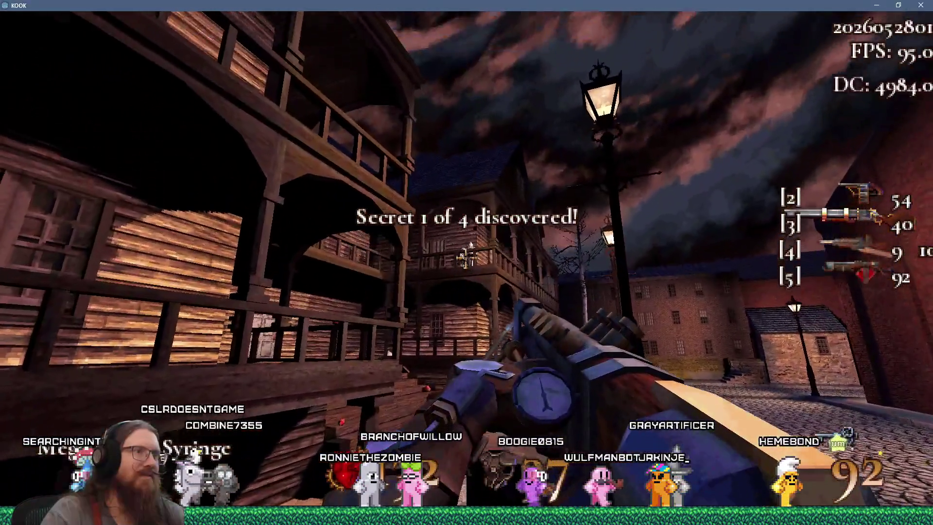
Step: Burn the balcony enemies, then walk through the door into the purple portal
left_click(467, 258)
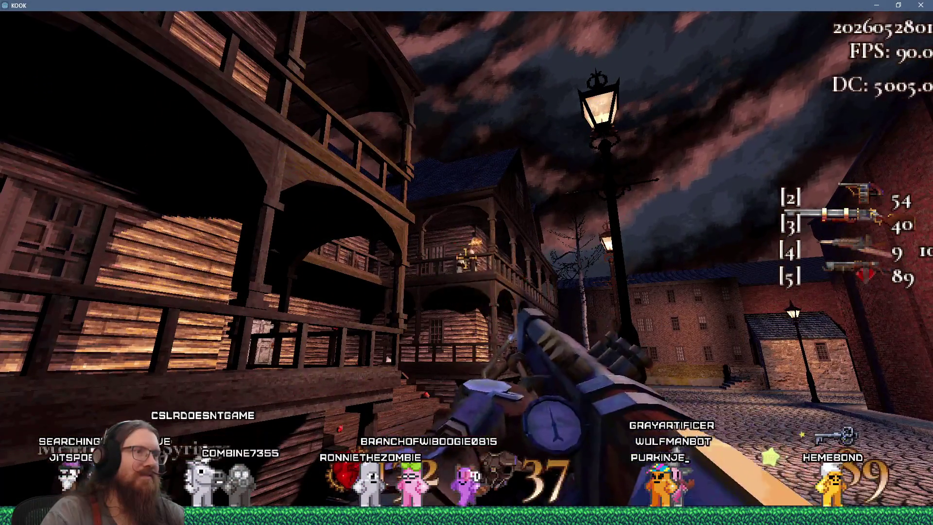
left_click(466, 258)
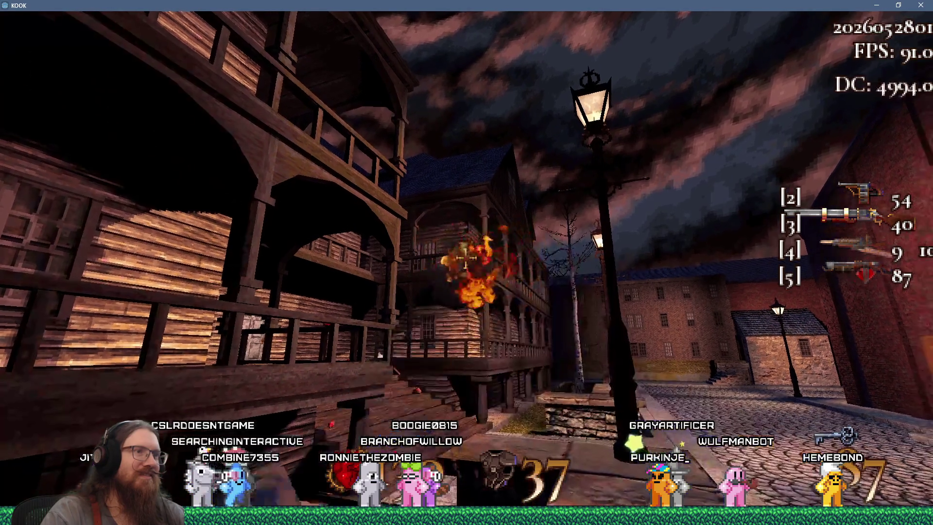
left_click(466, 258)
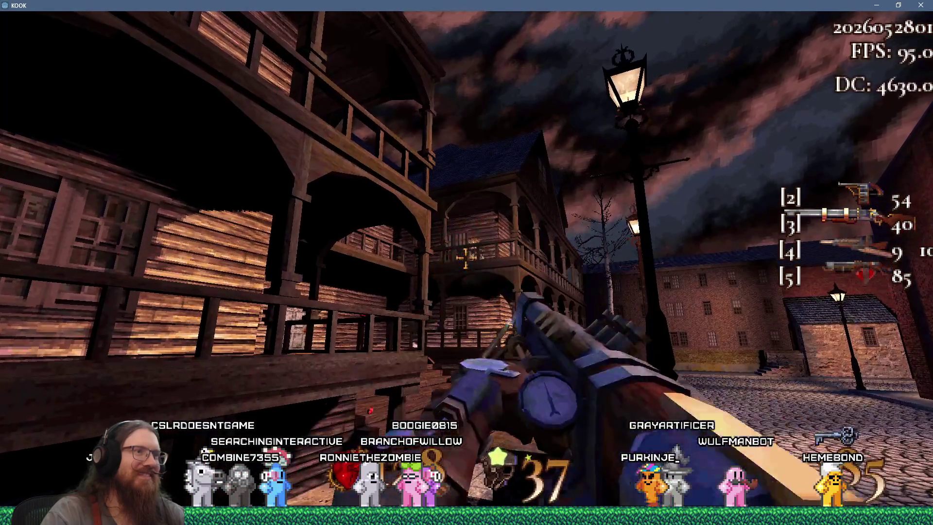
left_click(466, 259)
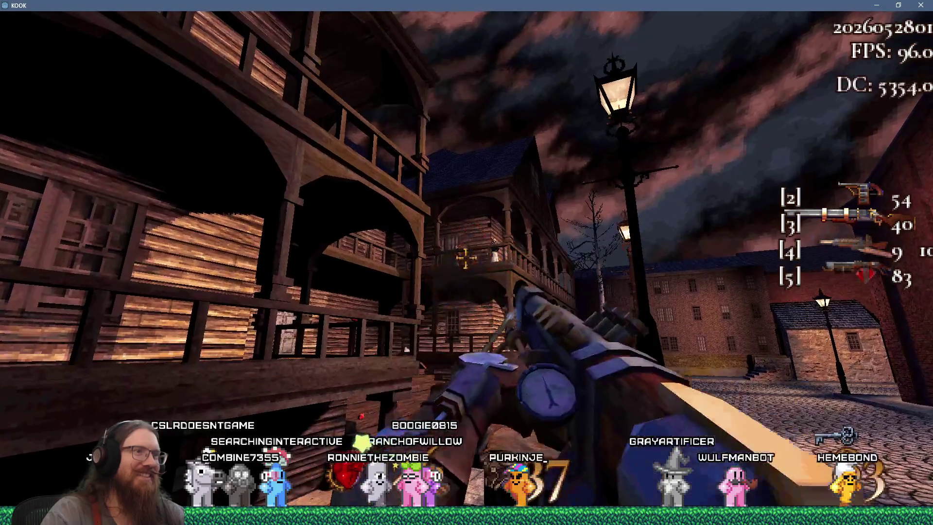
left_click(465, 259)
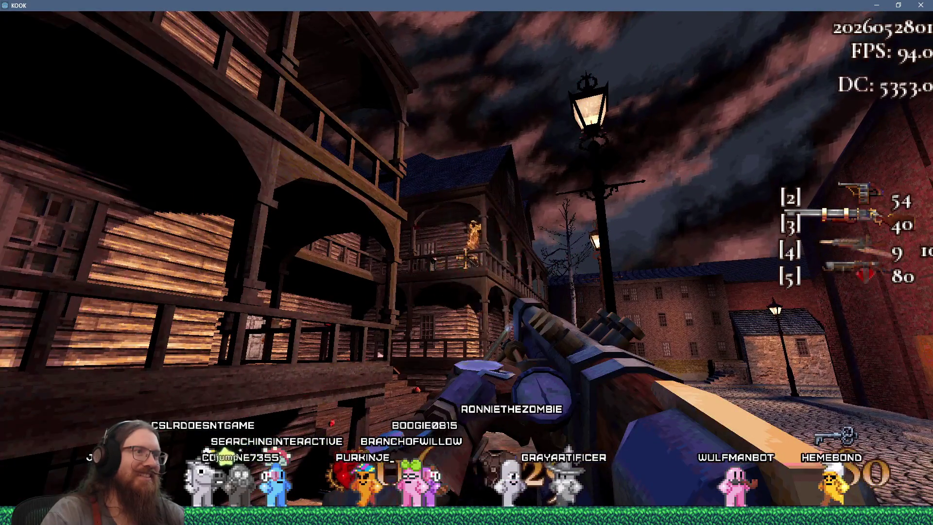
left_click(465, 258)
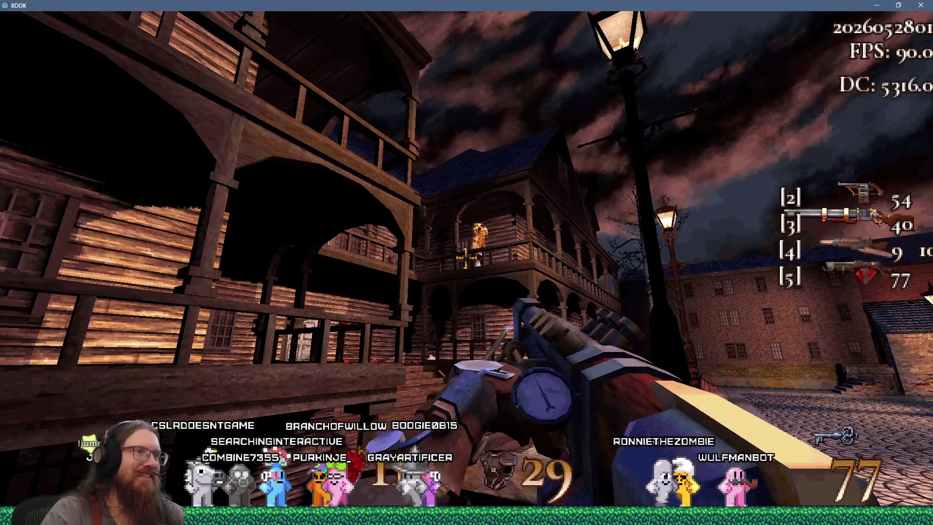
left_click(466, 258)
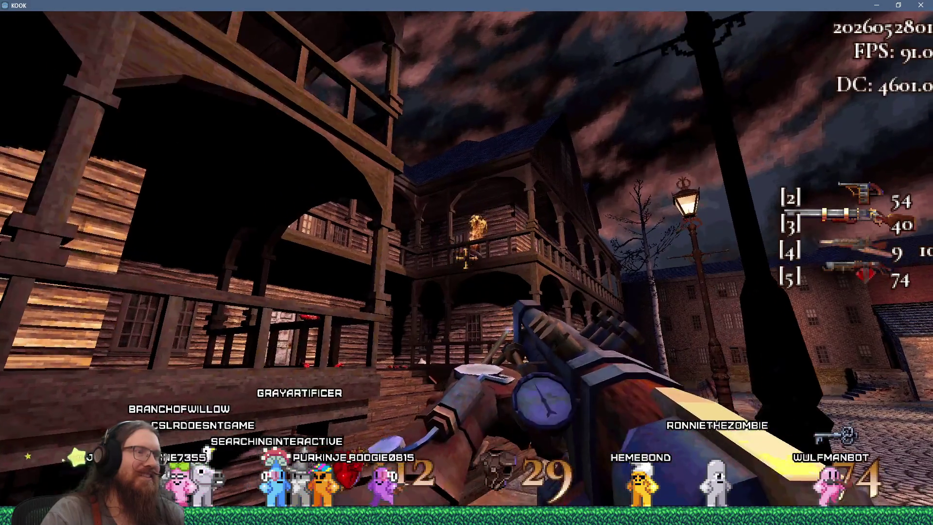
key("w")
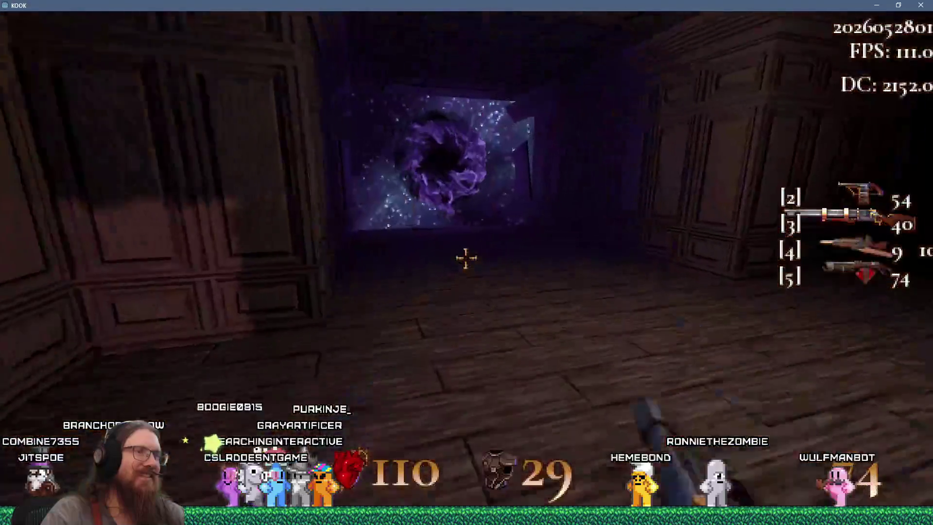
key("w")
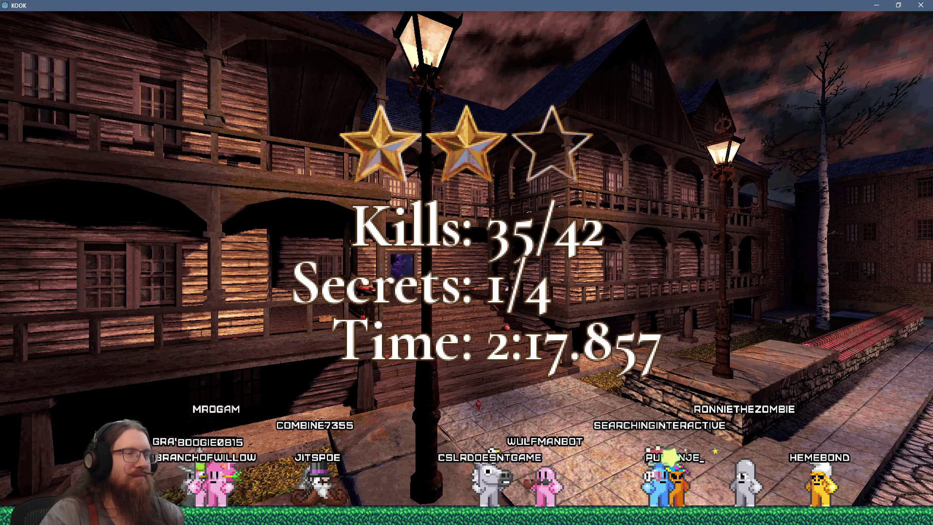
Step: Skip the results screen and burn the barrel and enemy along the dock
key("space")
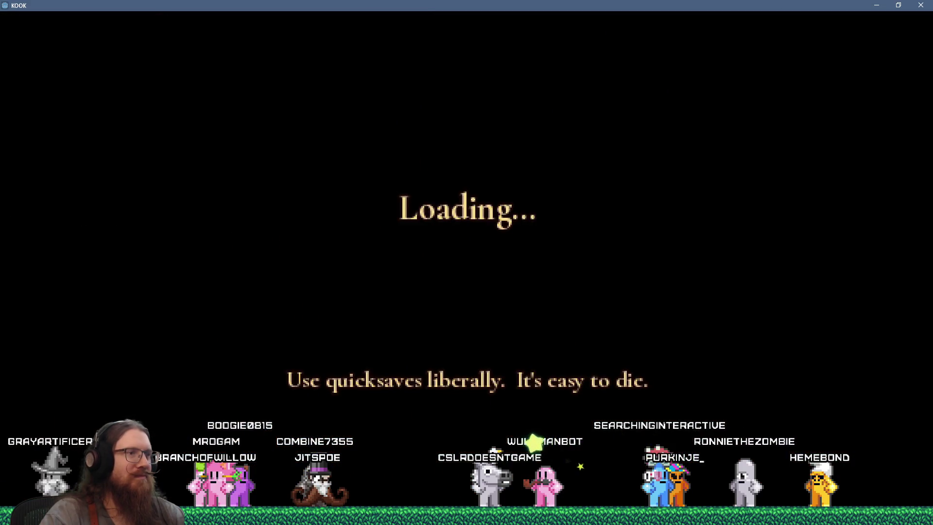
key("w")
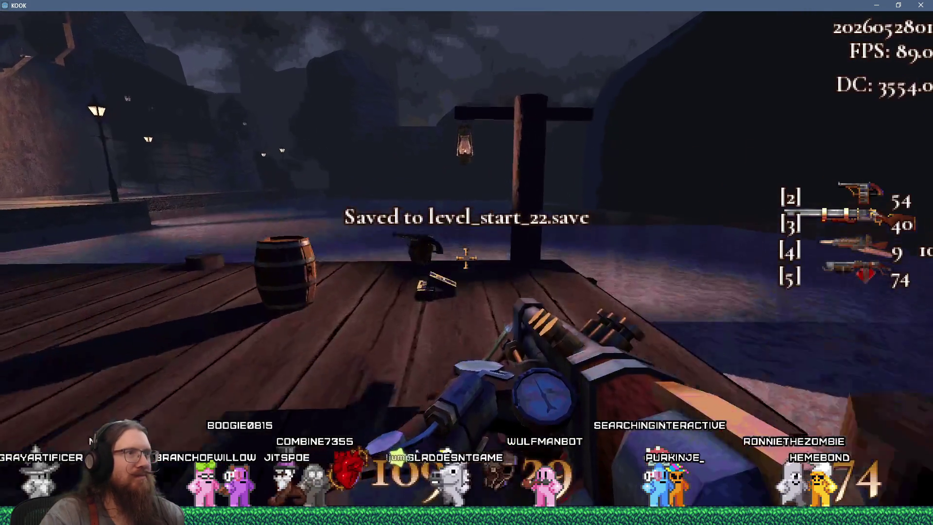
left_click(466, 258)
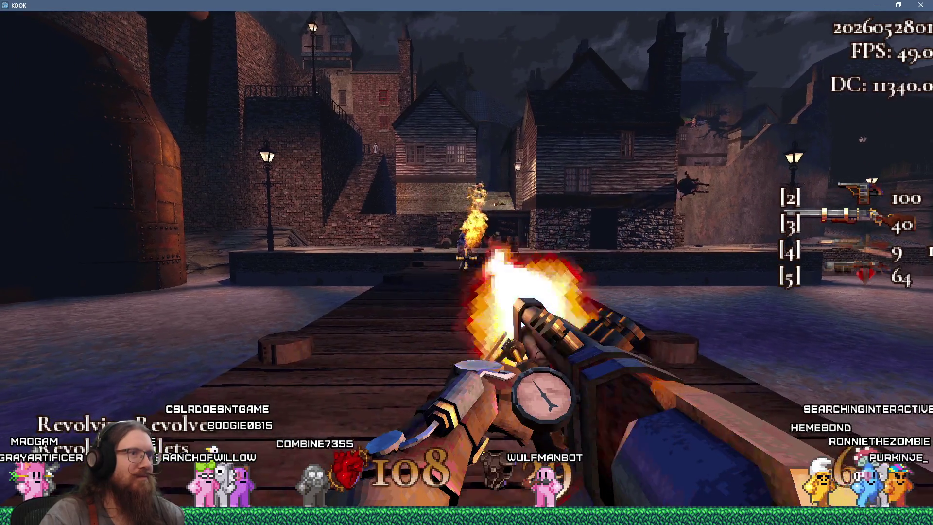
left_click(467, 258)
key("w")
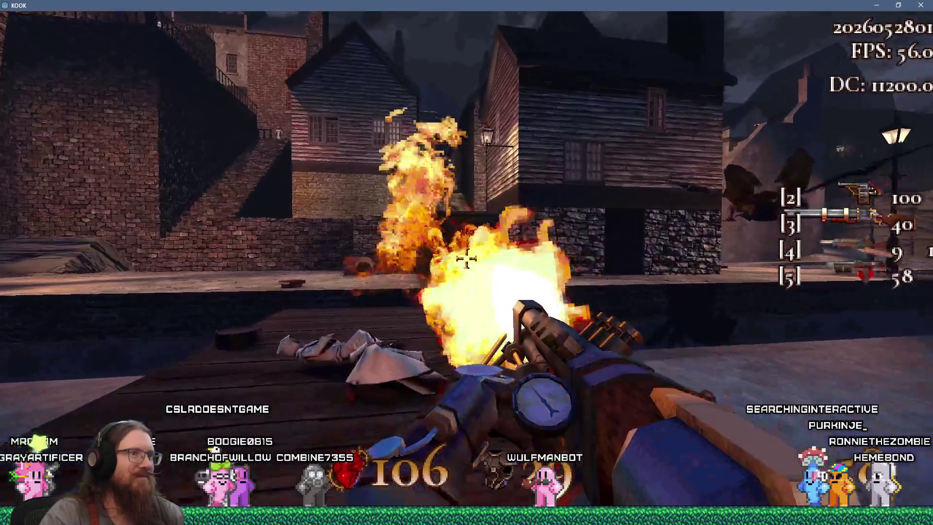
Step: Cross under the house and climb the wooden stairs to grab the Super Shotgun
key("w")
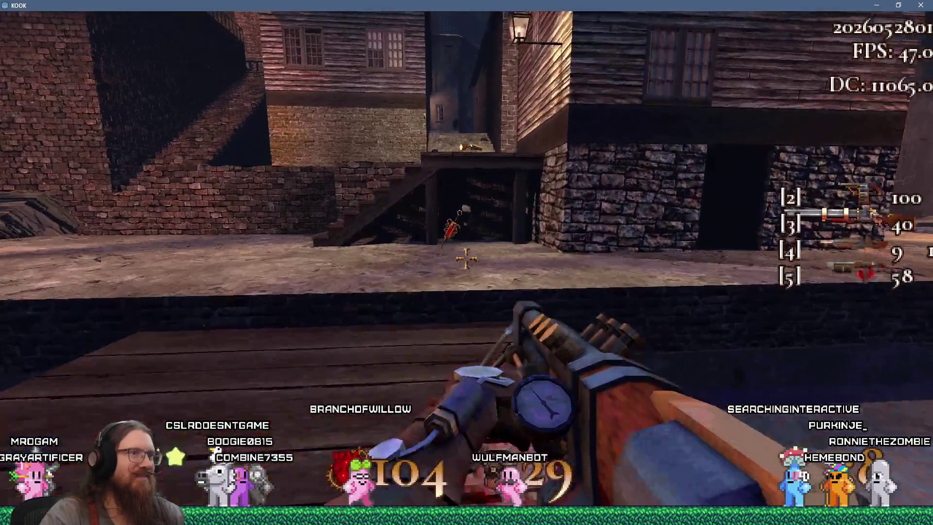
key("w")
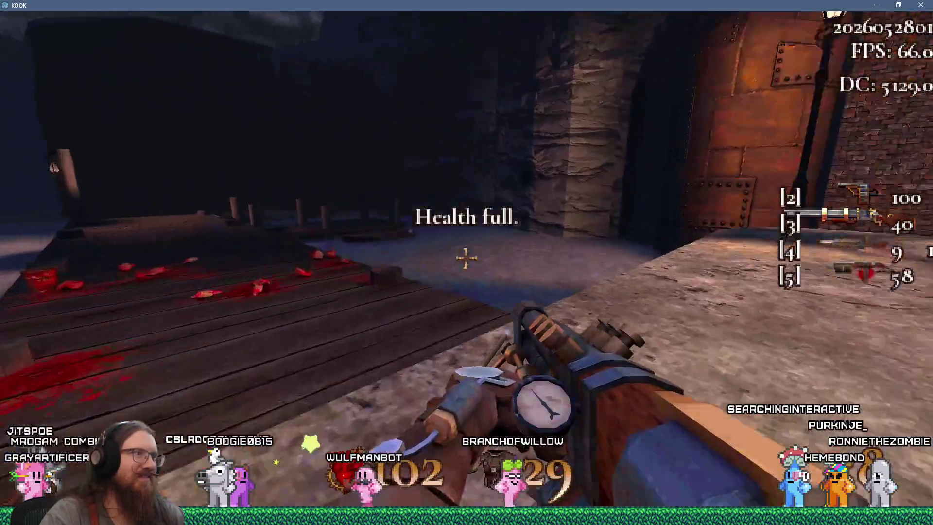
key("w")
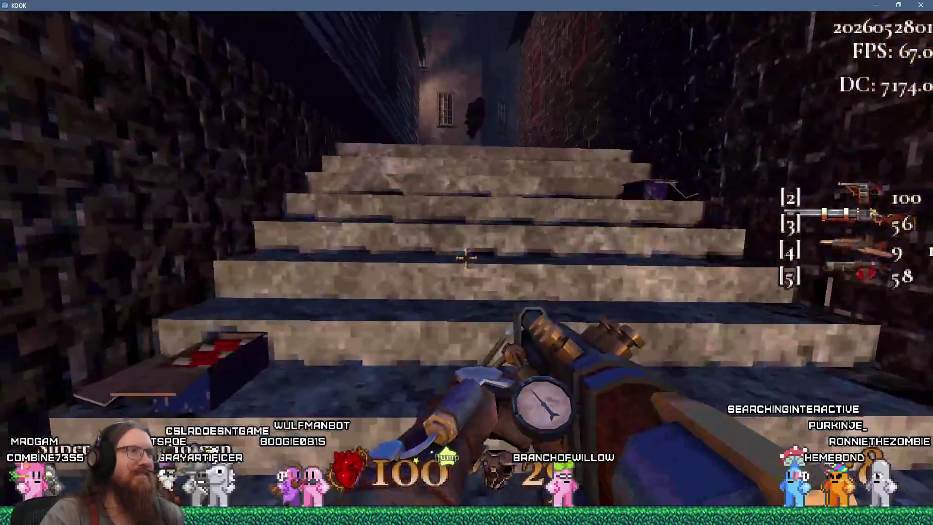
key("w")
Step: Shoot the hooded enemies and spiders around the alley and stone stairs
left_click(466, 257)
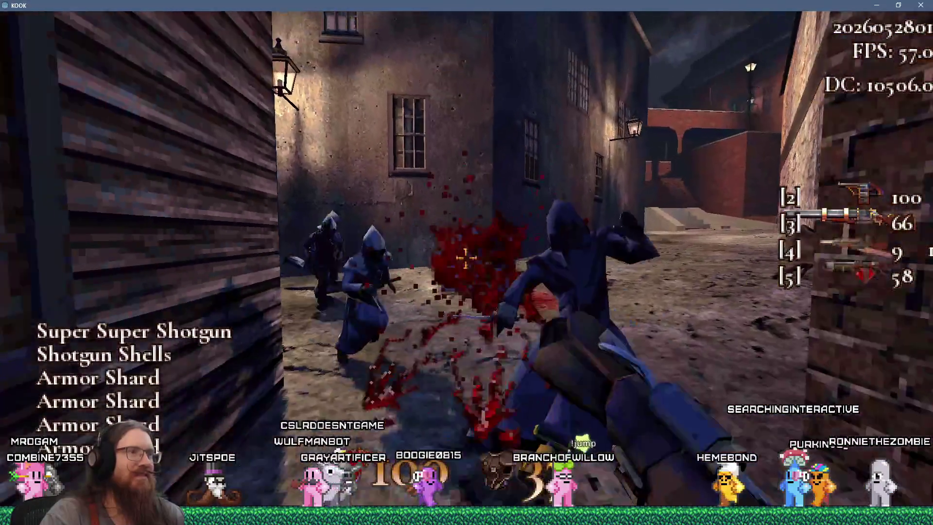
left_click(466, 258)
key("w")
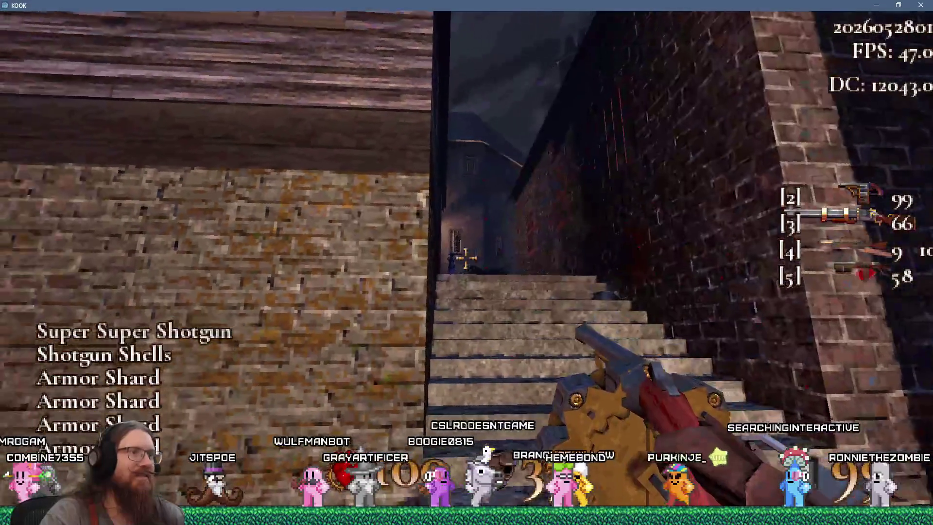
left_click(466, 257)
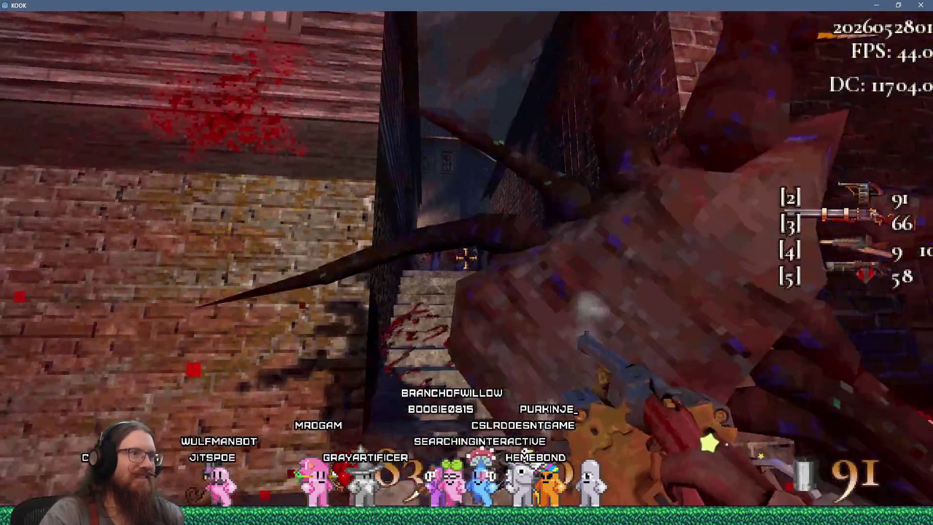
key("w")
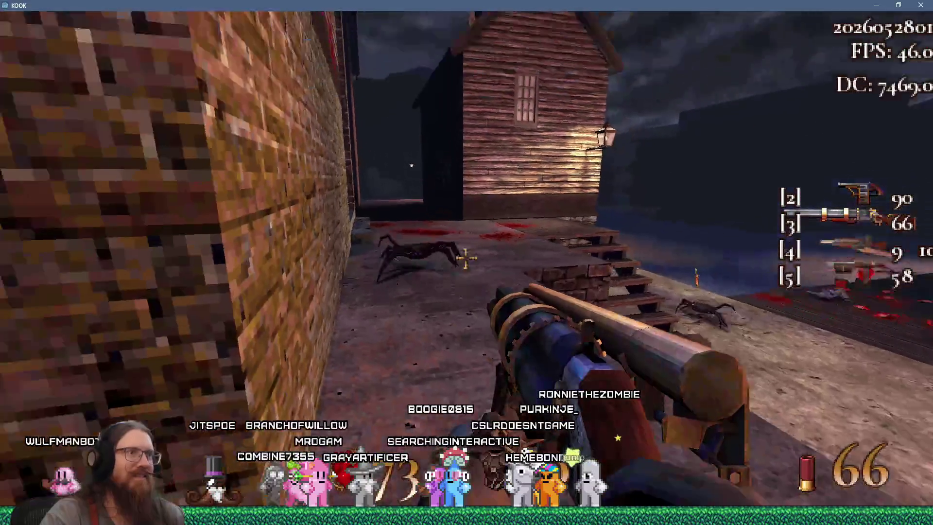
left_click(466, 257)
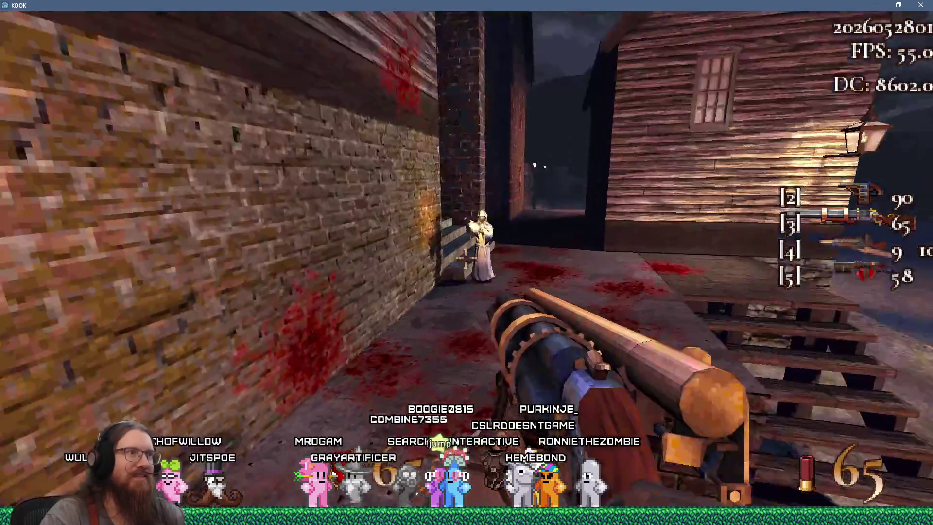
left_click(466, 257)
Step: Fight up the brick-alley stairs and pick up the armour, syringes and shells
key("w")
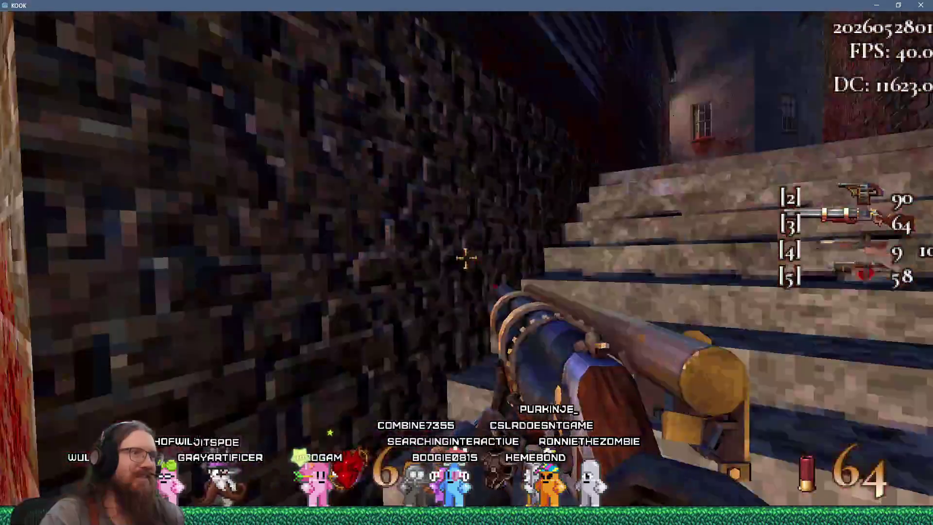
key("w")
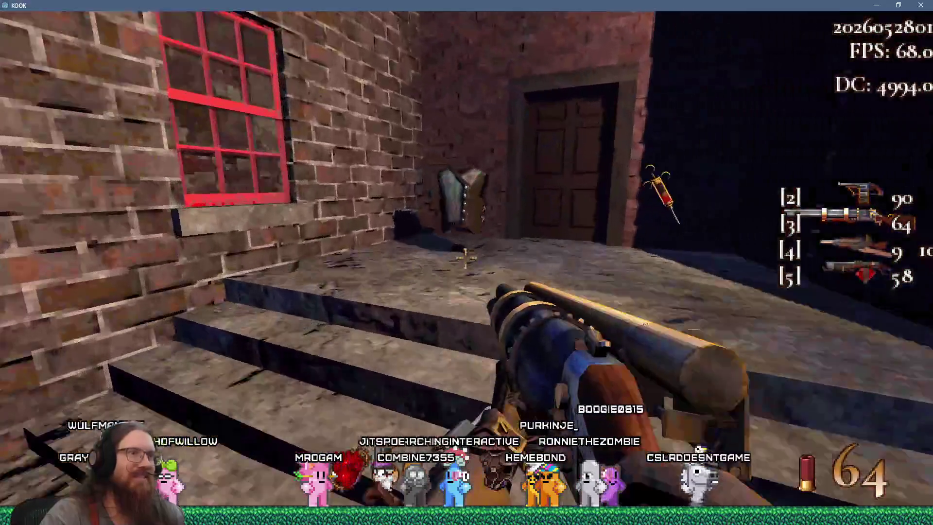
left_click(466, 258)
key("w")
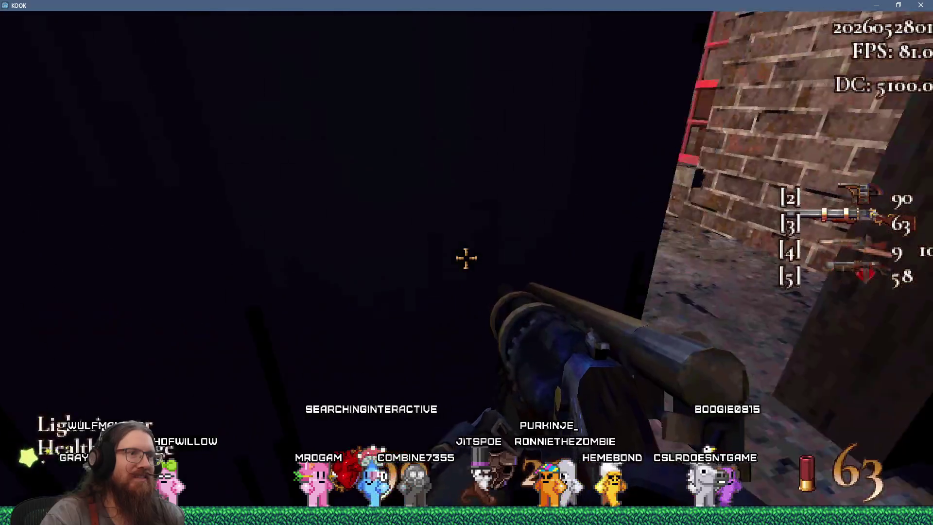
key("w")
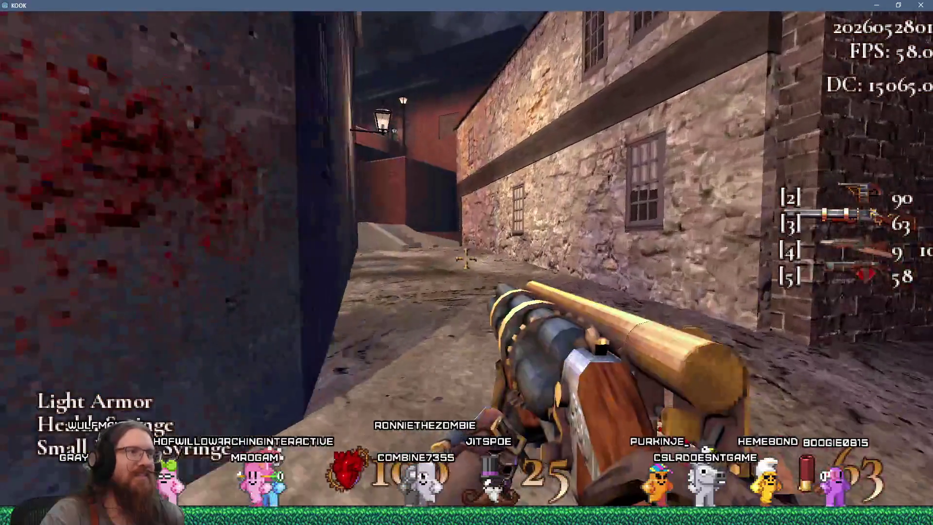
key("w")
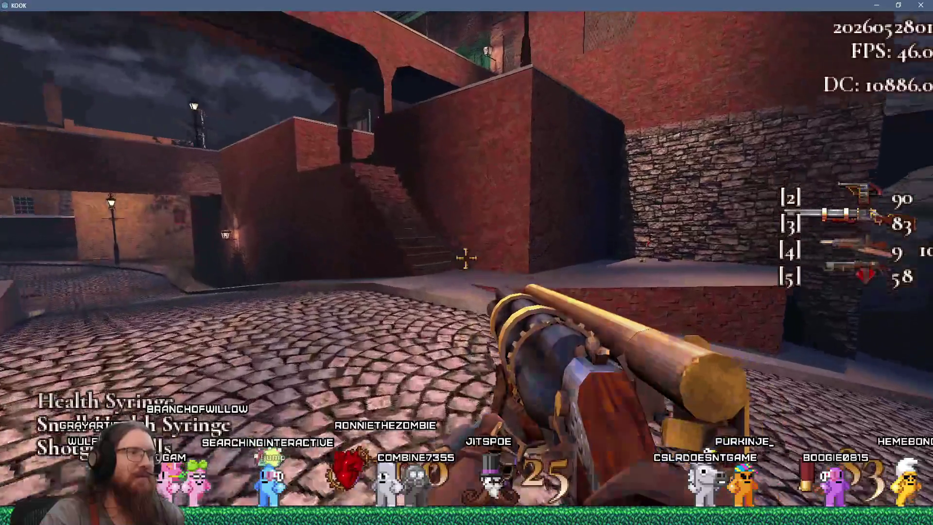
Step: Shoot the enemy in the snowy square and bring up the console showing level_start_22.save
key("w")
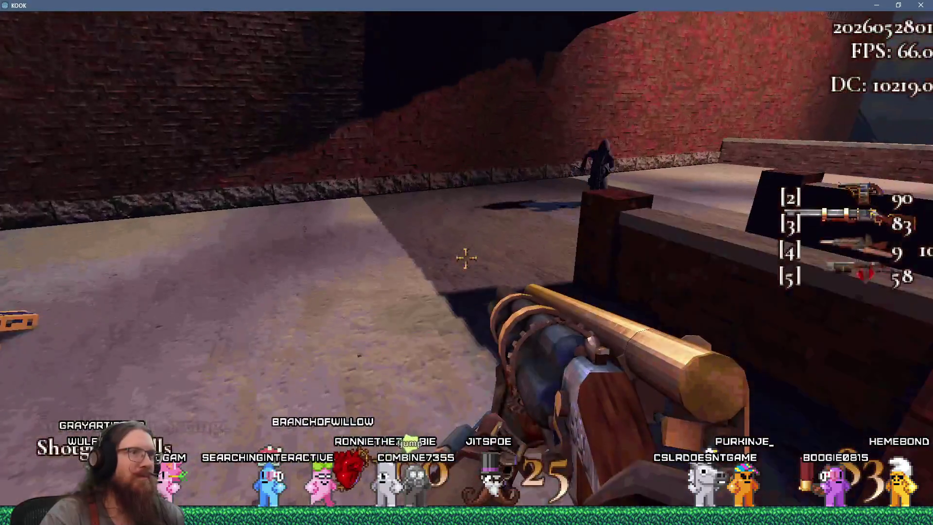
left_click(466, 258)
key("grave")
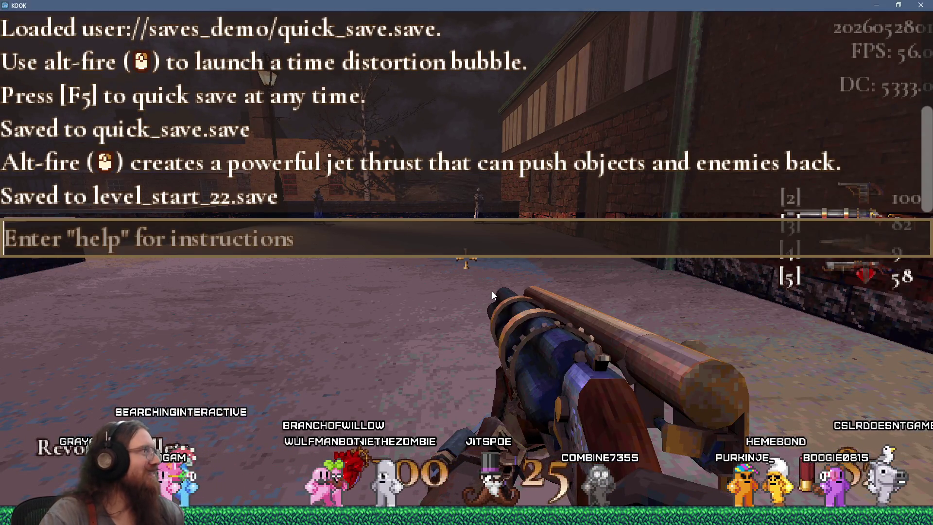
Step: Close the console and shoot enemies from the rooftop walkway to the parapet corner
key("grave")
left_click(466, 258)
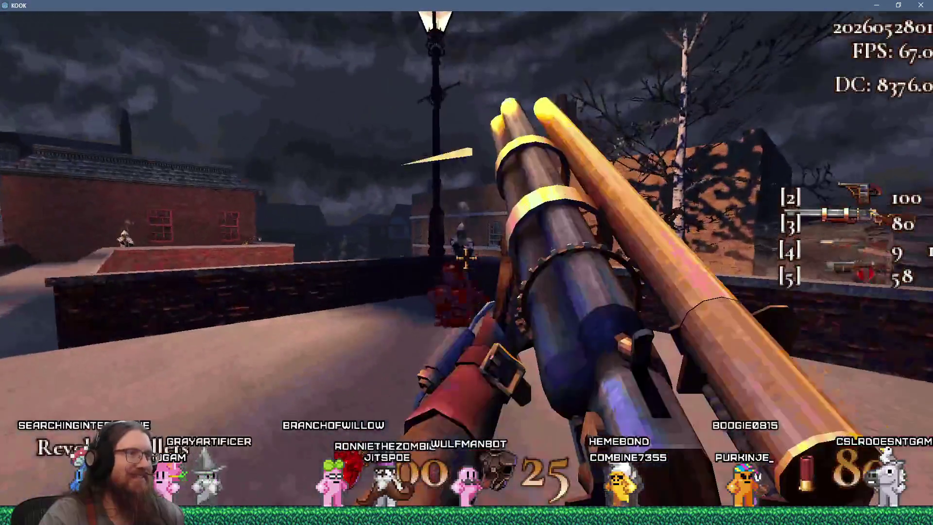
left_click(466, 259)
key("w")
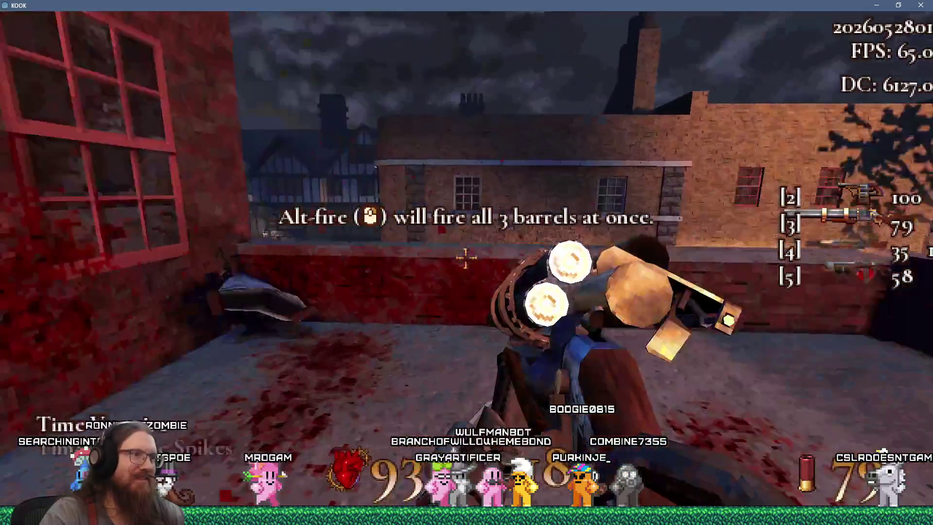
Step: Switch to the orb weapon (4) and clear the enemies down the alley and street
key("4")
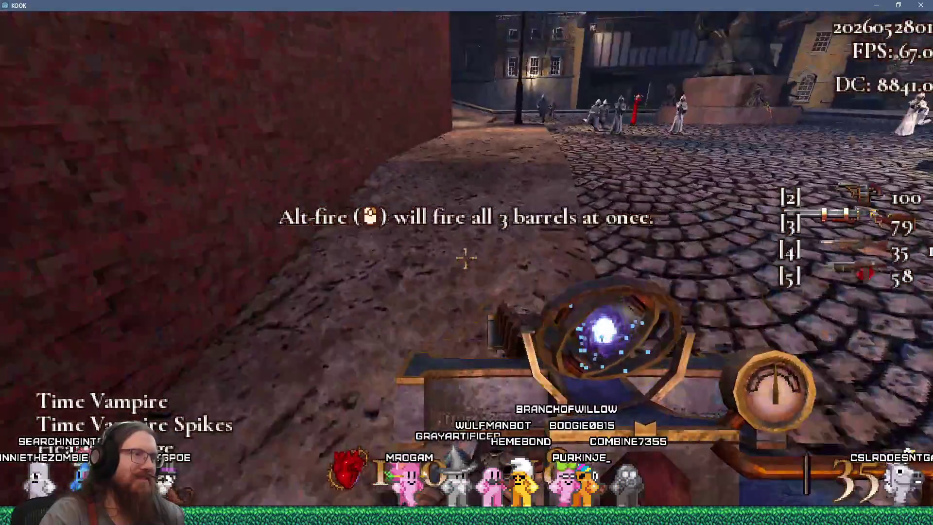
key("w")
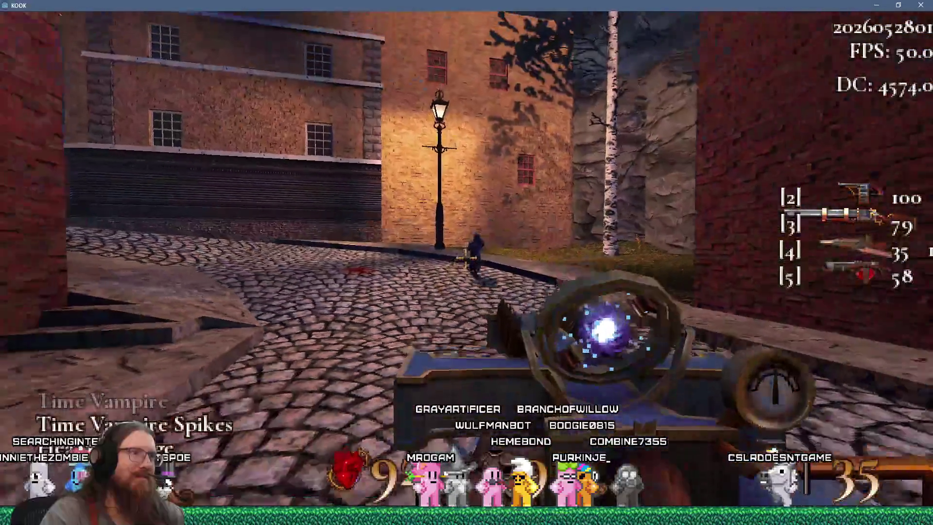
left_click(467, 263)
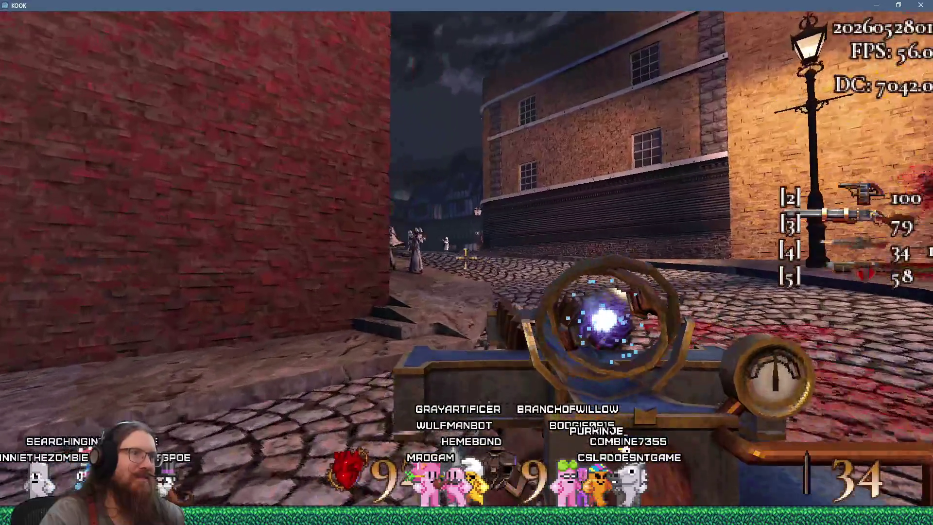
left_click(467, 263)
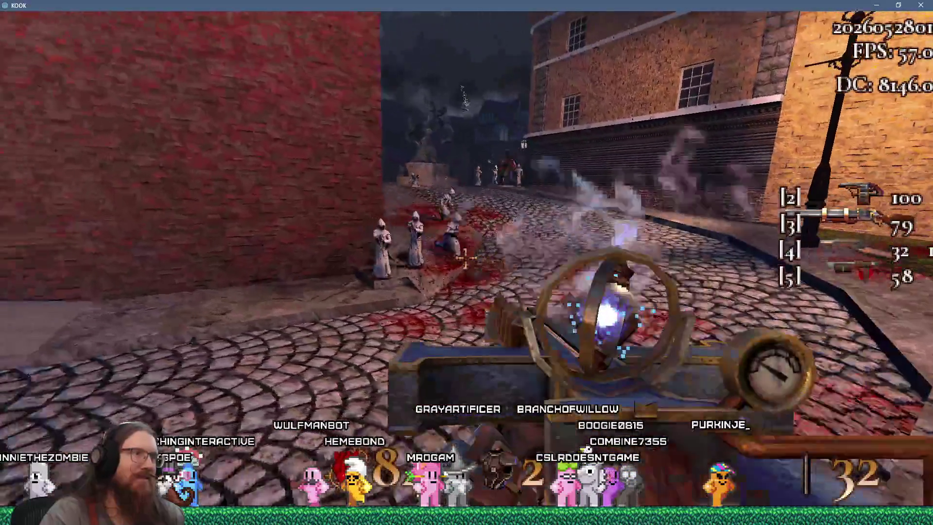
left_click(466, 263)
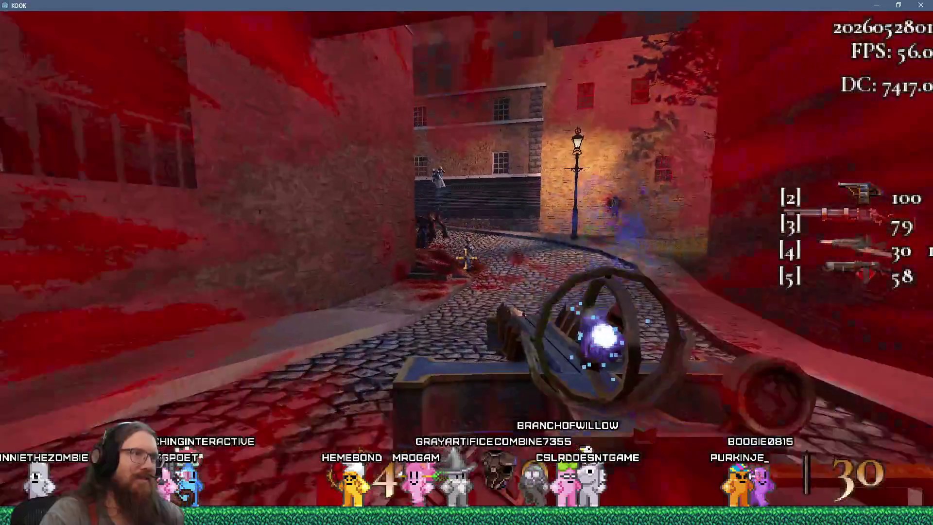
left_click(466, 259)
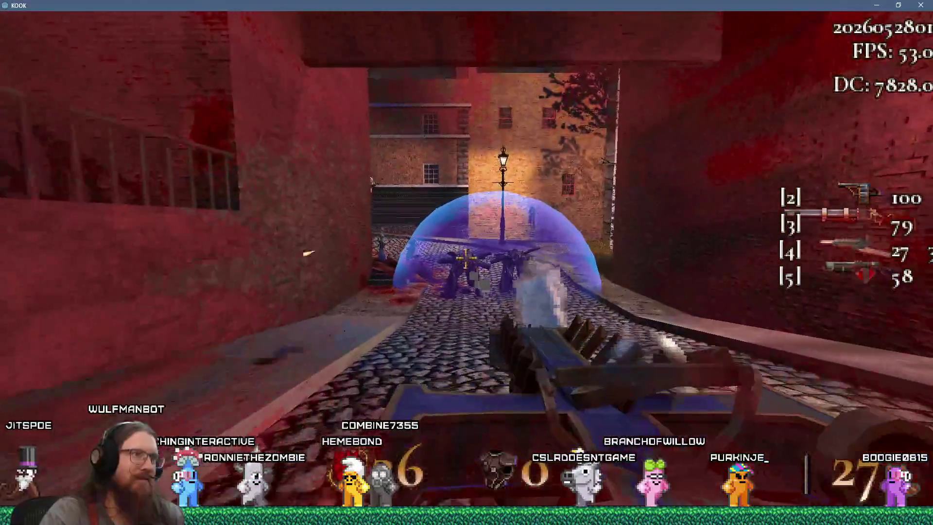
left_click(467, 263)
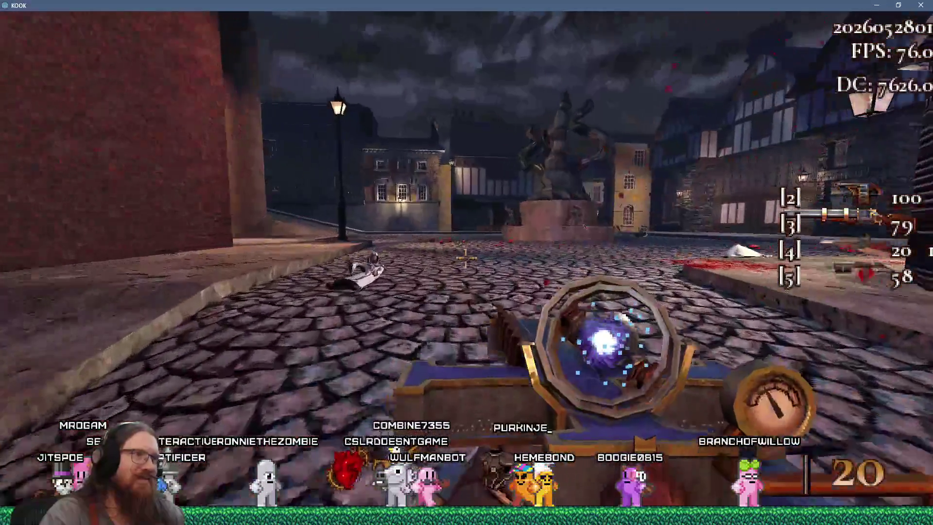
Step: Collect the health syringes at the statue and shoot the creatures down the street
key("w")
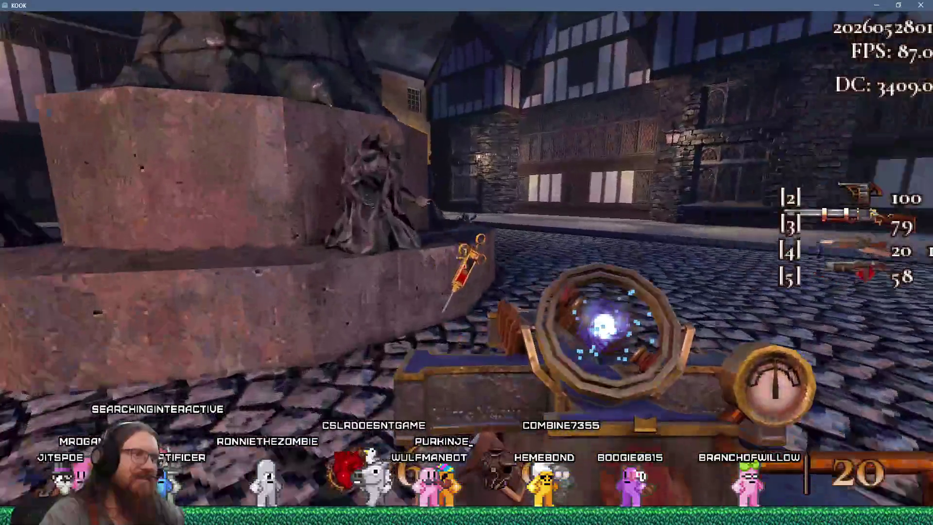
key("w")
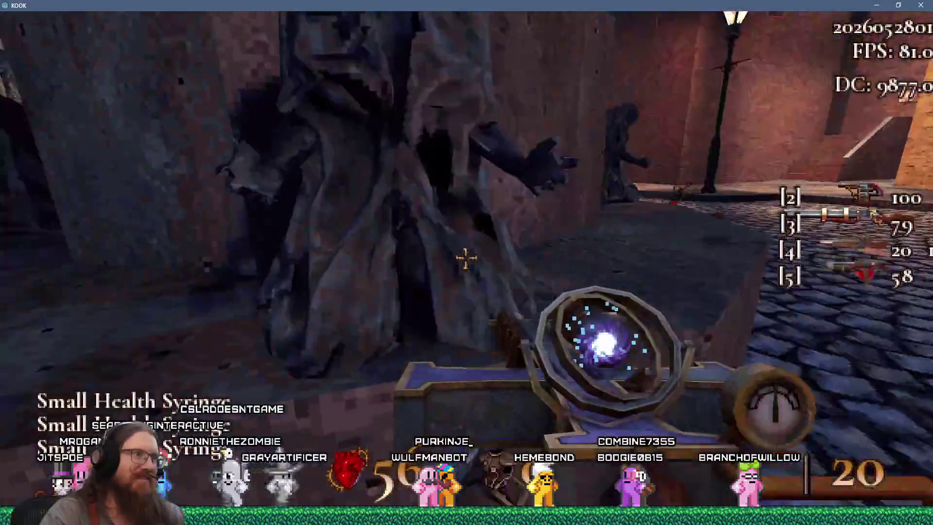
key("w")
left_click(467, 263)
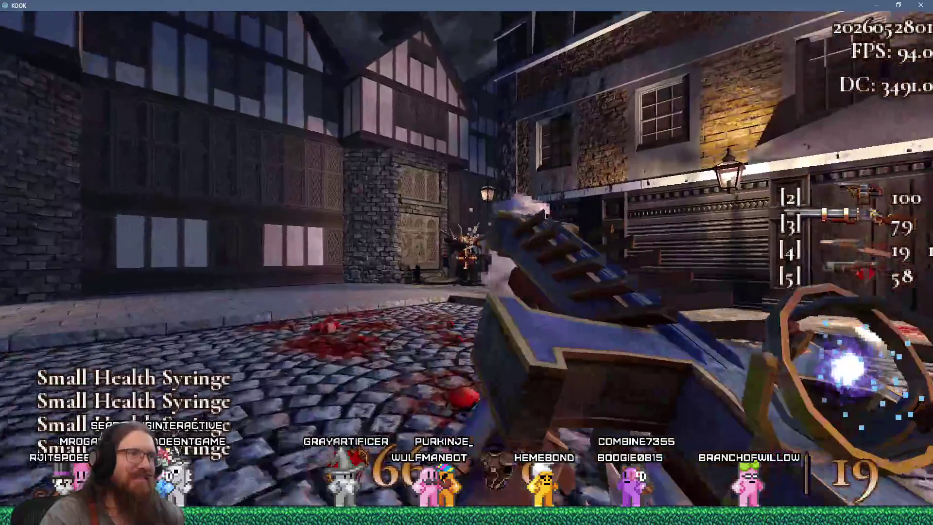
left_click(467, 263)
left_click(467, 262)
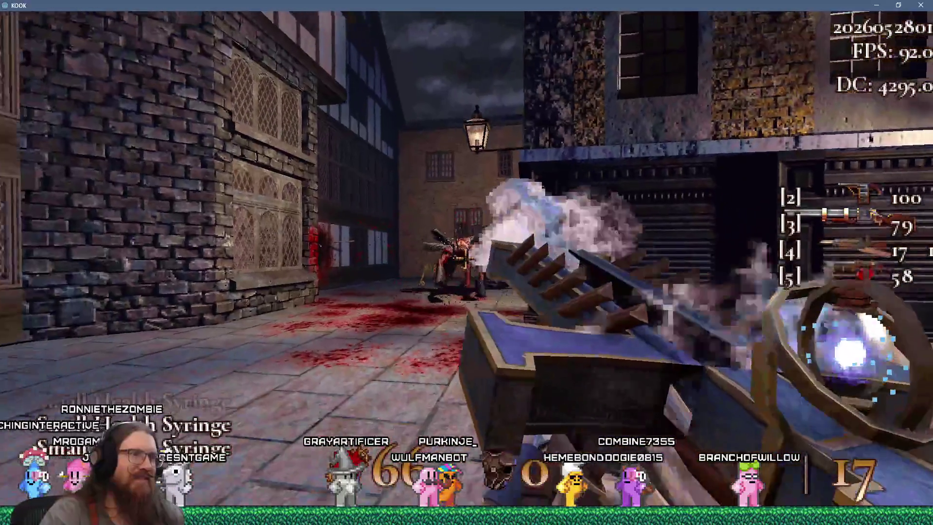
left_click(467, 263)
left_click(467, 263)
left_click(467, 263)
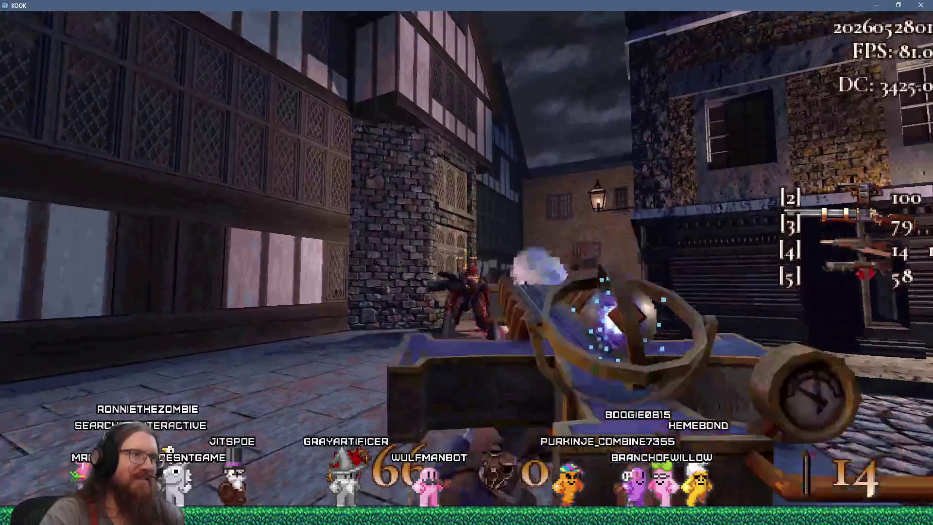
left_click(467, 262)
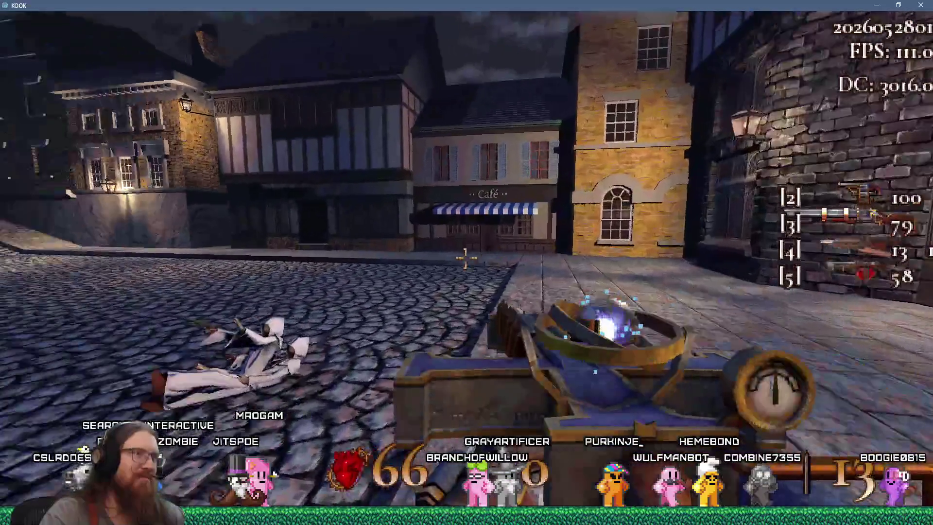
Step: Loop through the dark passage and plaza into the archway, shooting the street enemy
key("w")
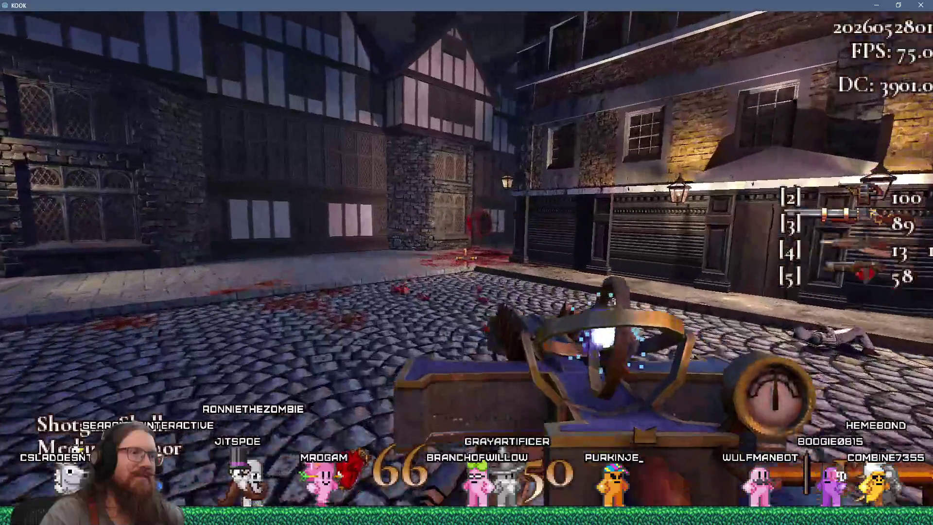
key("w")
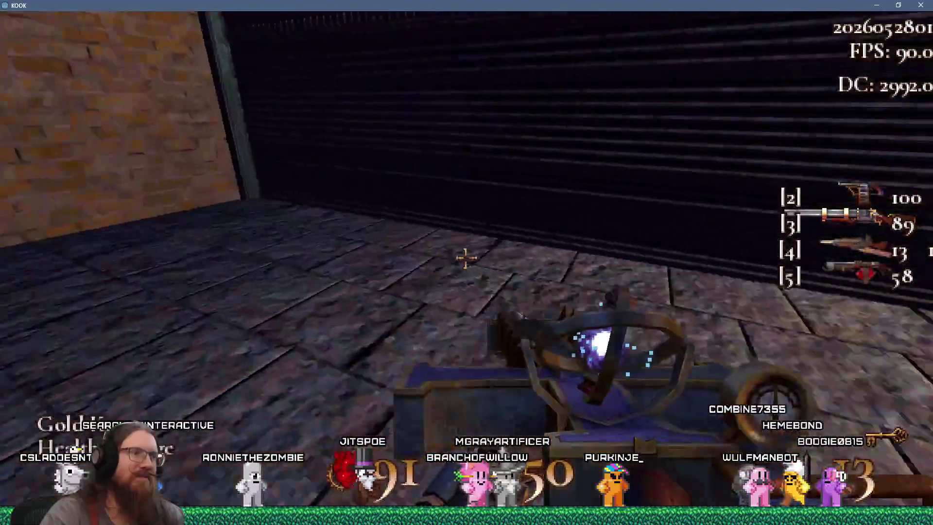
key("w")
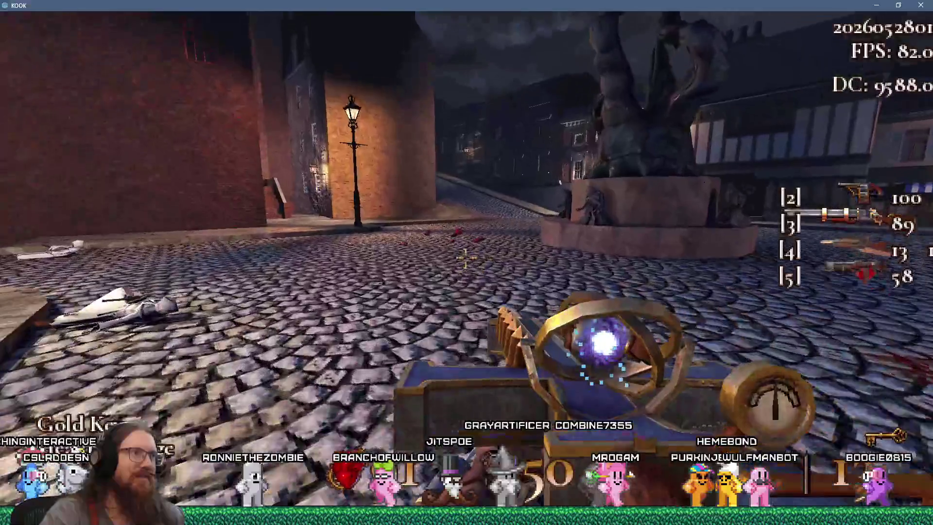
key("w")
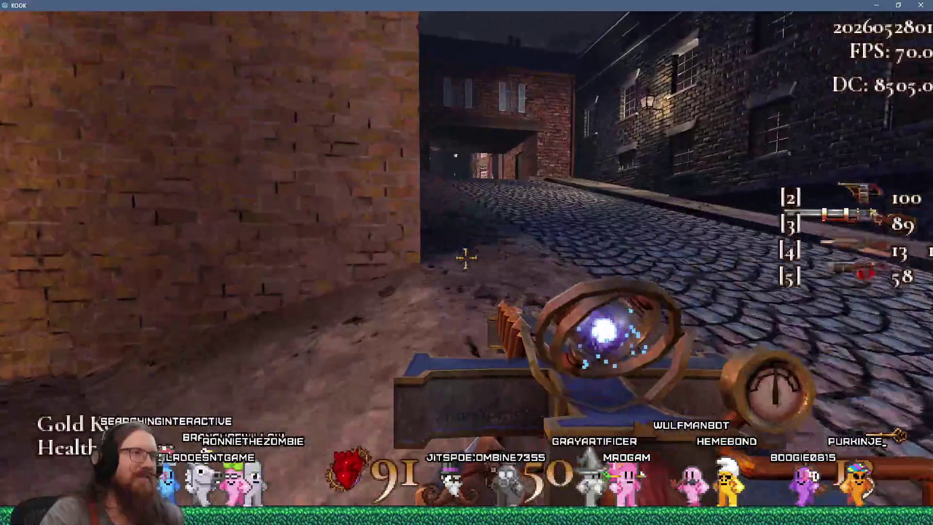
key("w")
key("w")
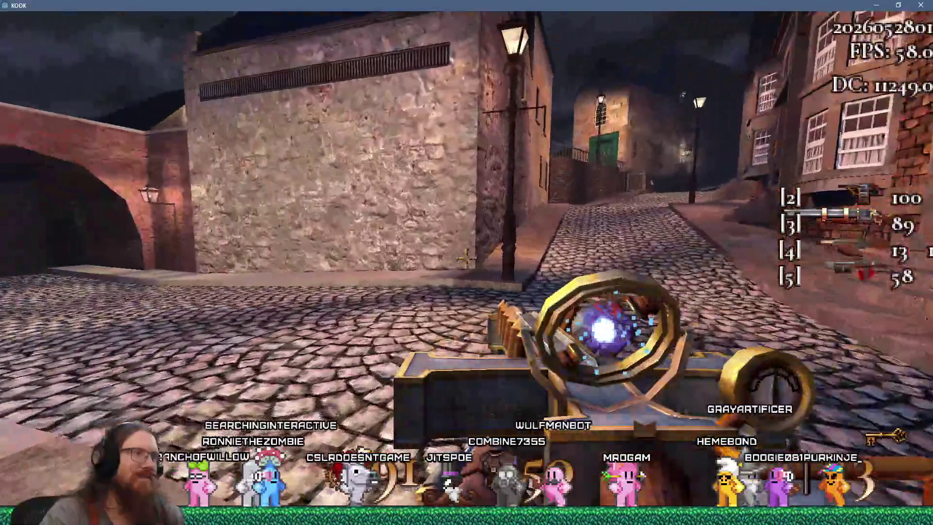
left_click(465, 261)
left_click(465, 261)
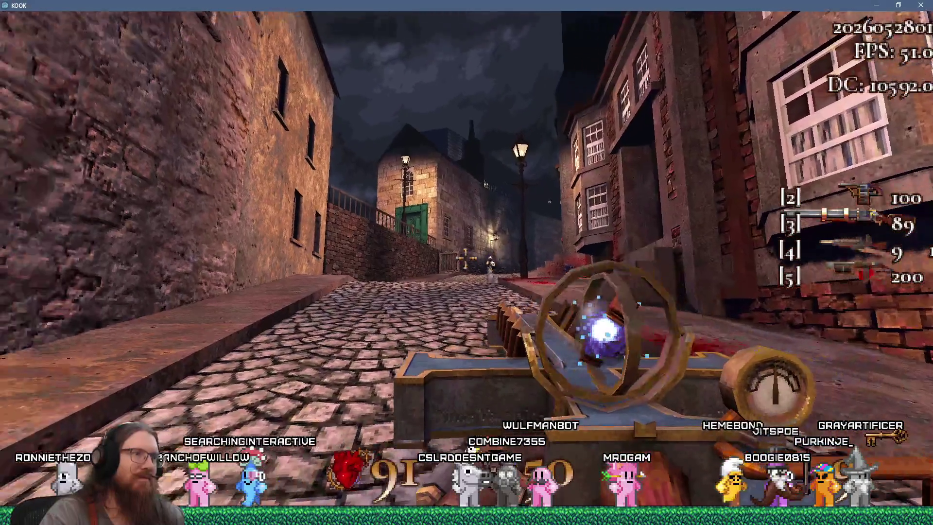
Step: Switch to weapon 3 and walk through the archways to the lit street
key("3")
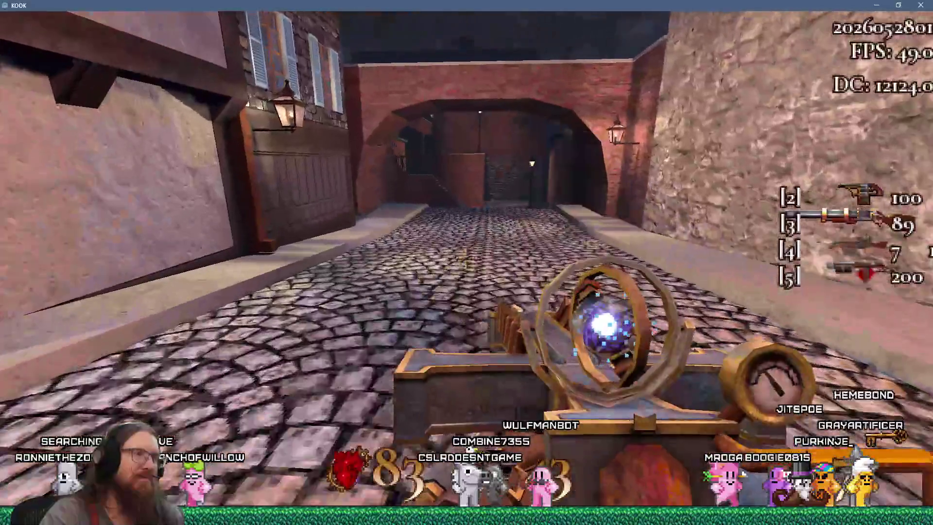
key("w")
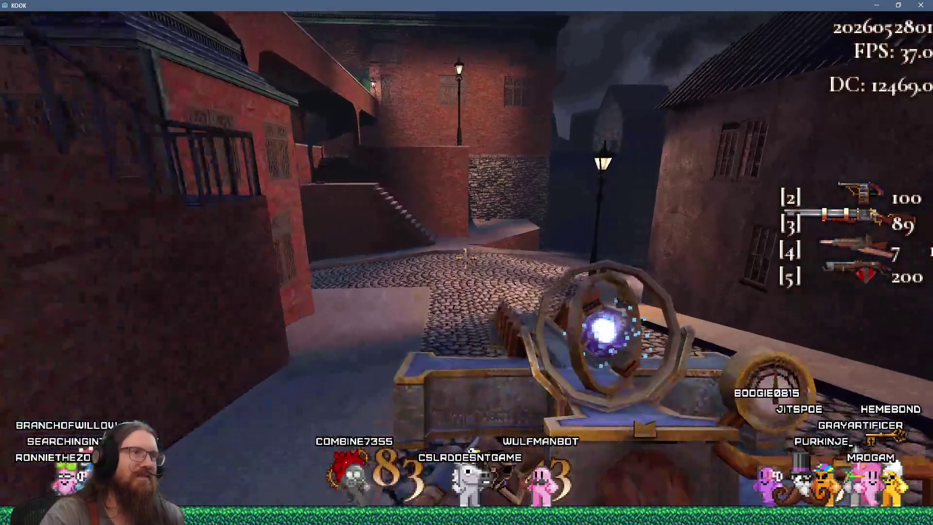
key("w")
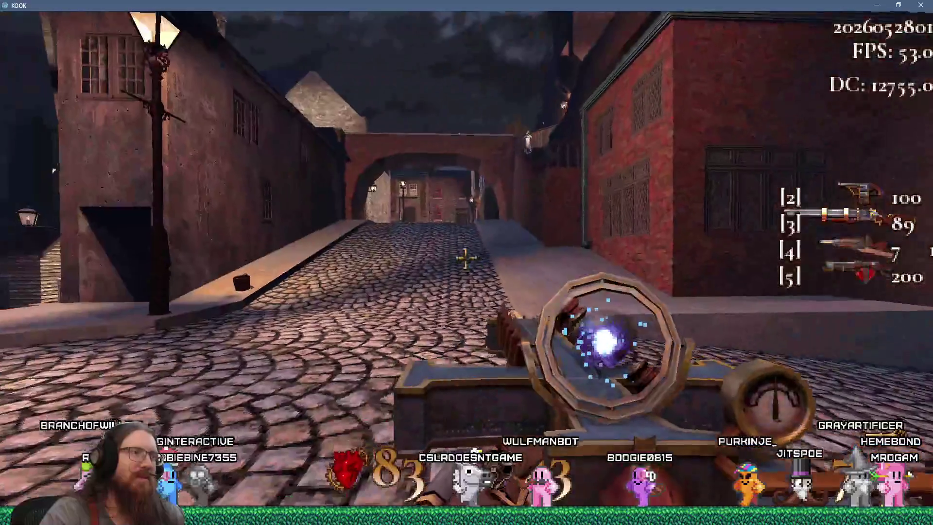
key("w")
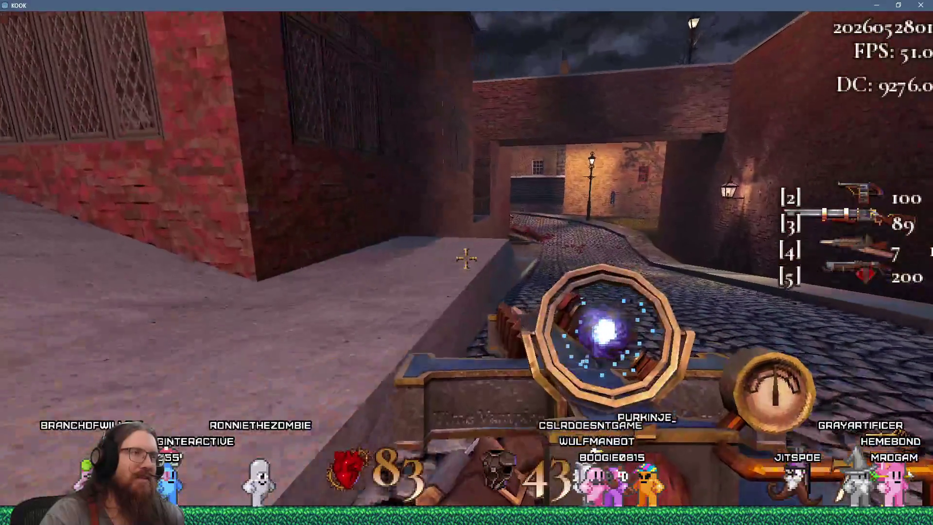
key("w")
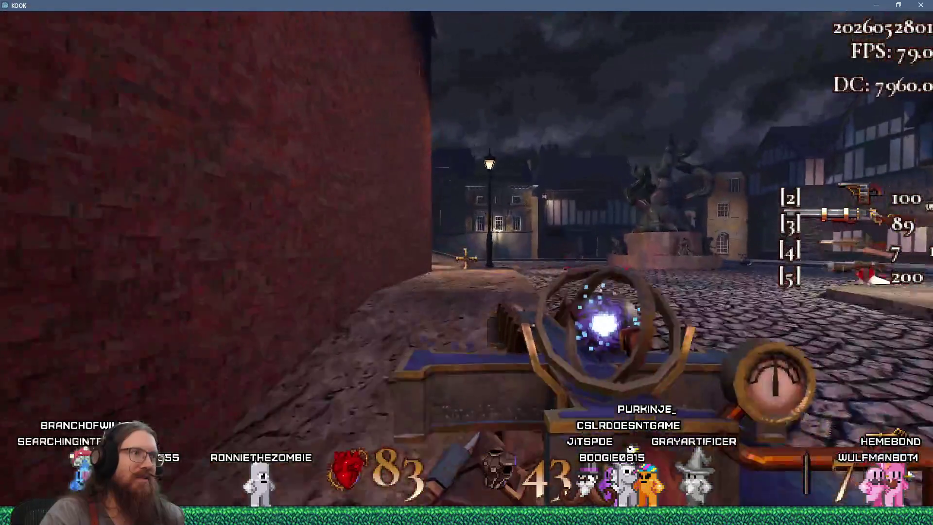
Step: Climb the alley stairs to the rooftop, shooting enemies and grabbing health
key("w")
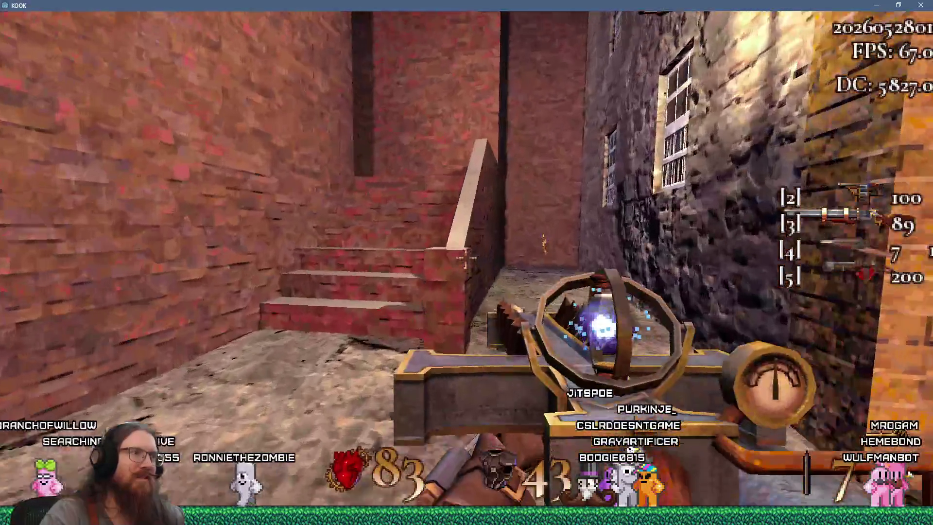
key("w")
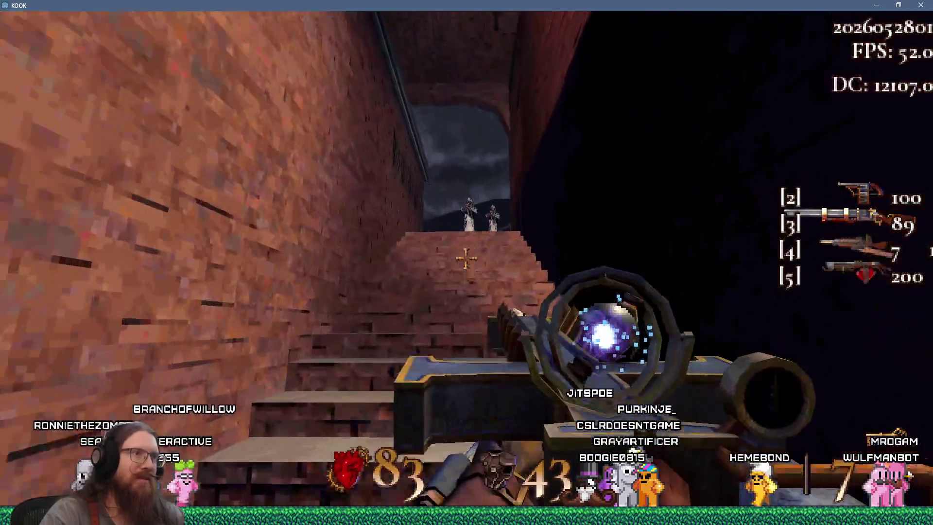
left_click(466, 262)
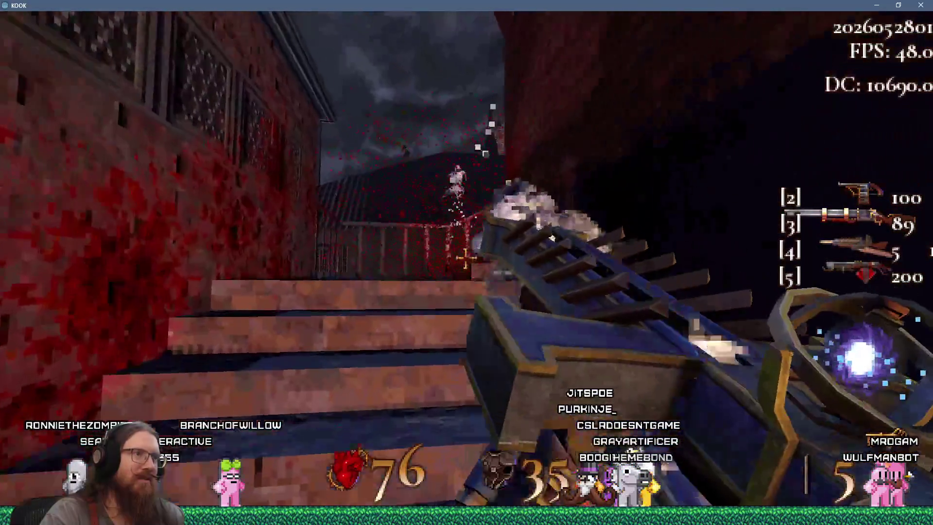
key("w")
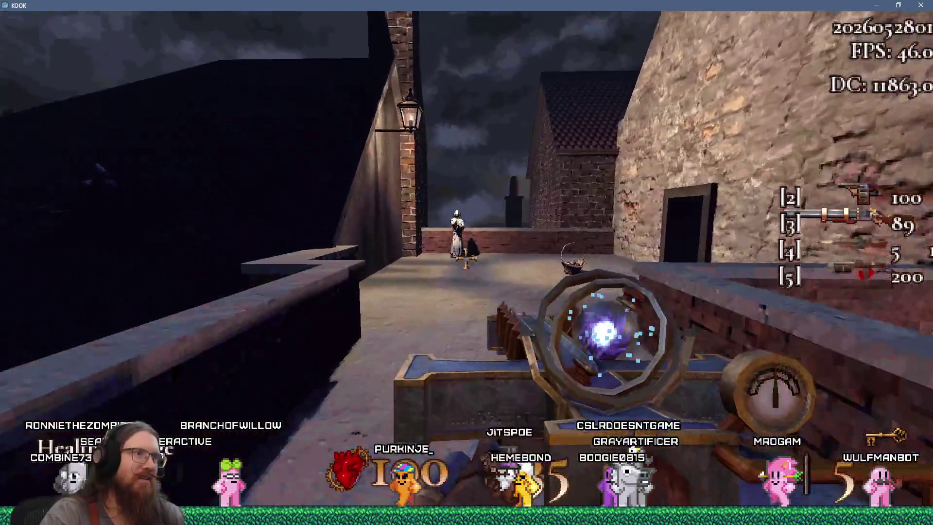
left_click(467, 263)
Step: Shoot the enemy standing in the blood-stained doorway
key("w")
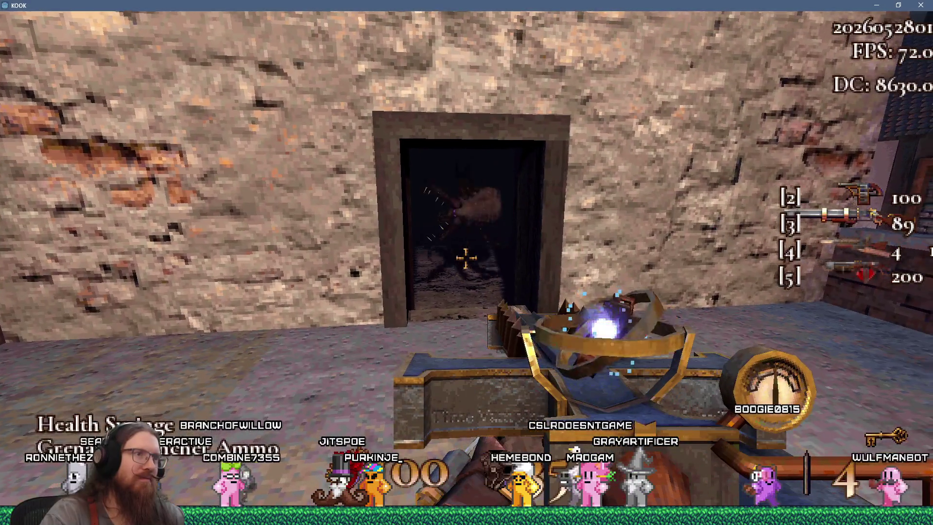
left_click(467, 262)
left_click(467, 262)
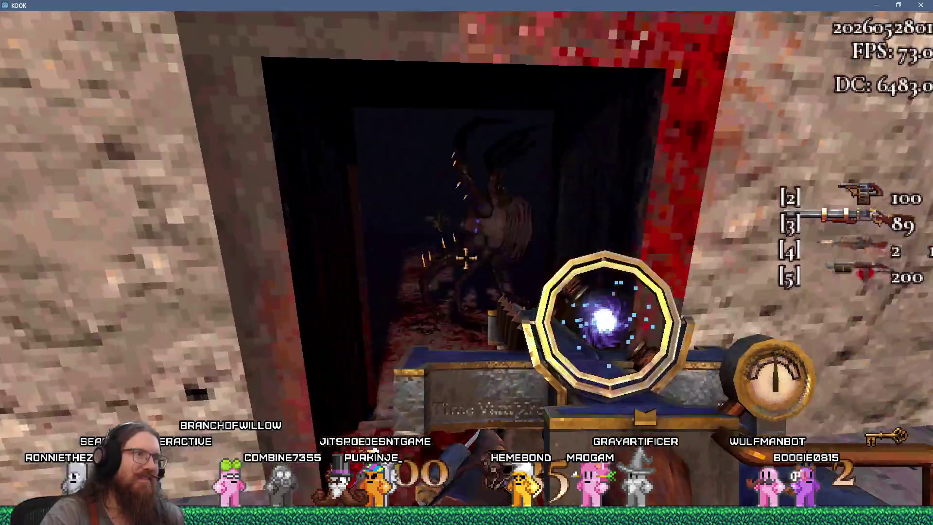
left_click(467, 262)
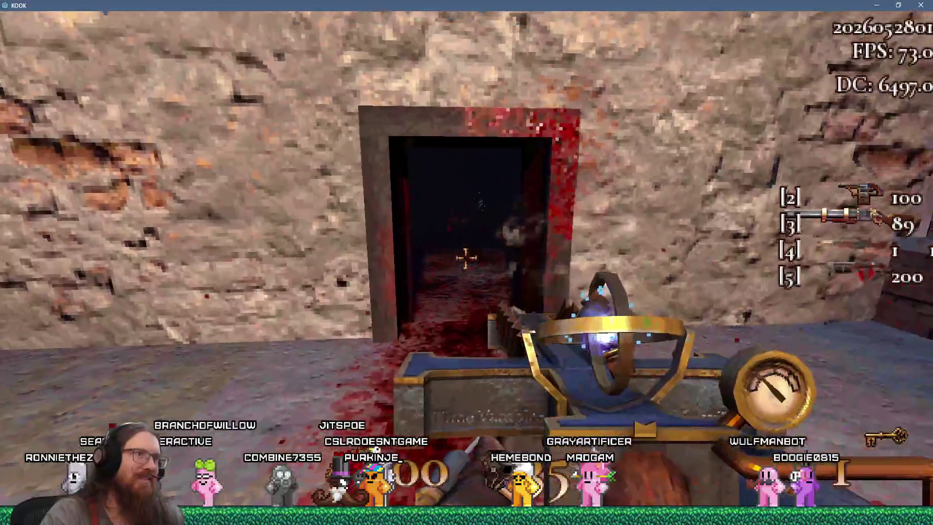
Step: Equip the grenade launcher and fire two grenades at the spider
key("w")
key("s")
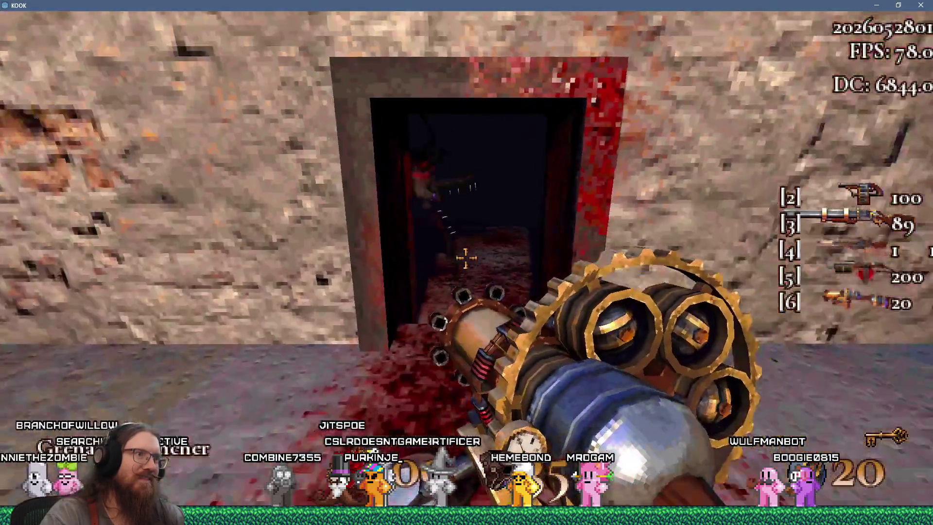
left_click(467, 263)
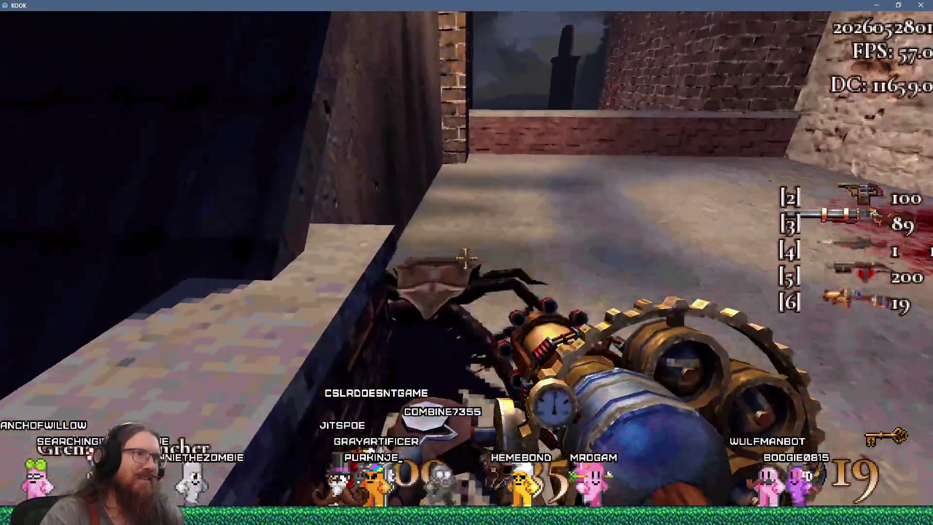
left_click(466, 263)
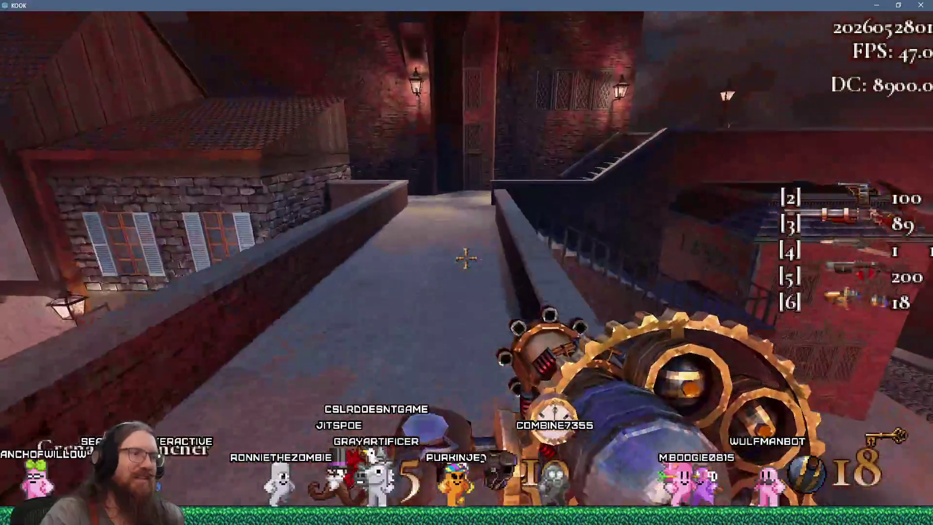
Step: Advance along the raised walkway firing grenades and go through the green double door
key("w")
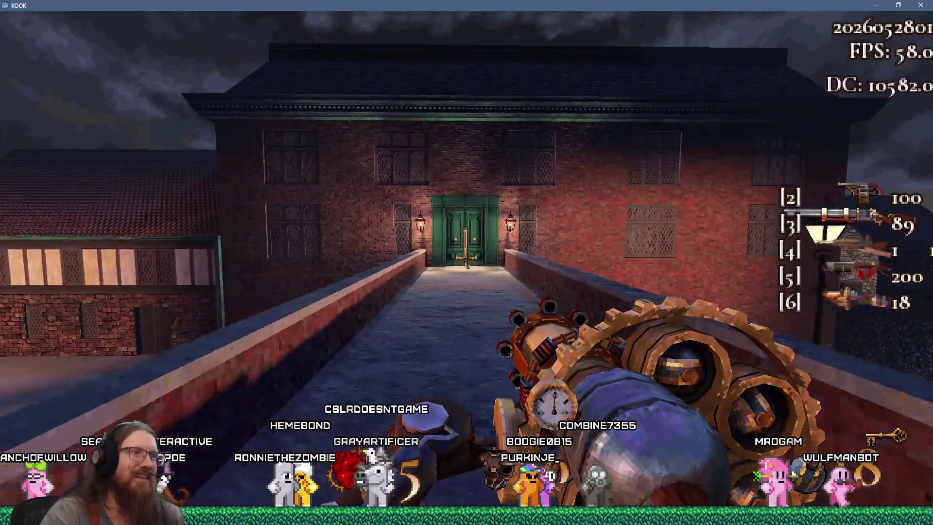
left_click(467, 262)
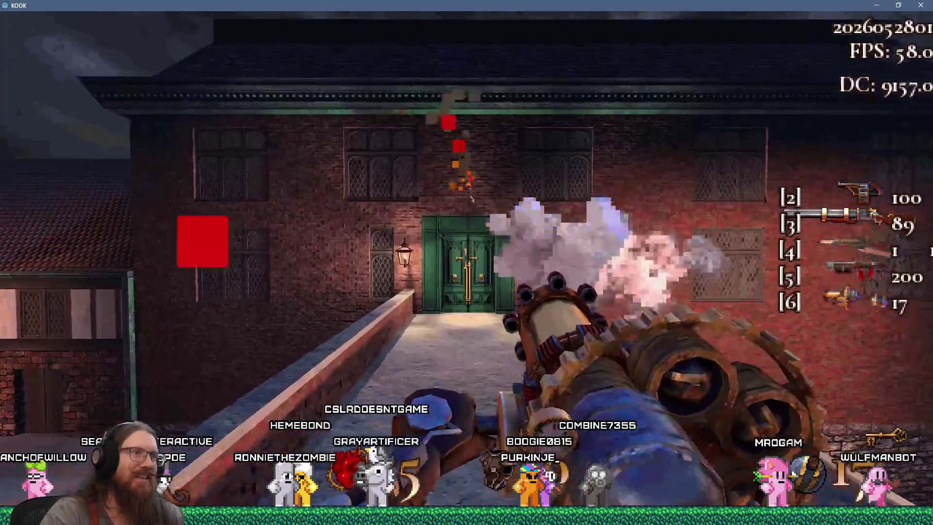
key("w")
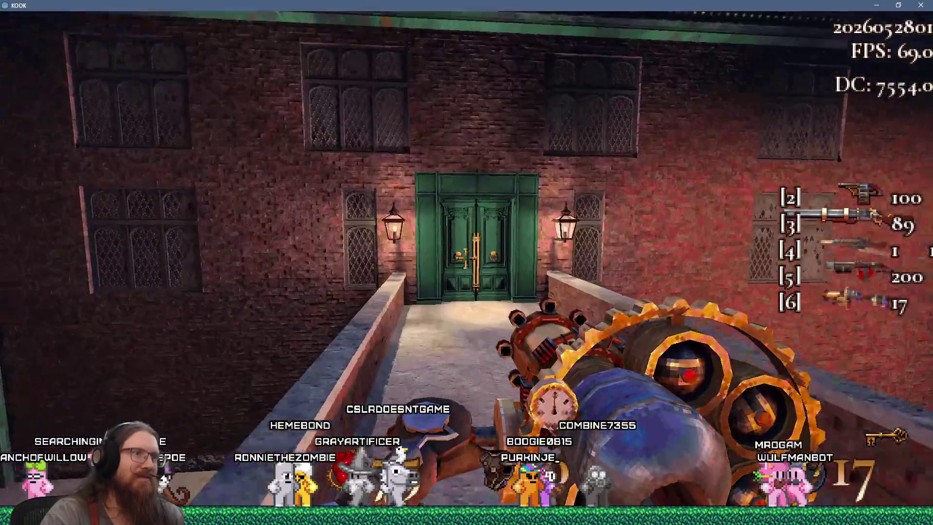
left_click(466, 263)
key("w")
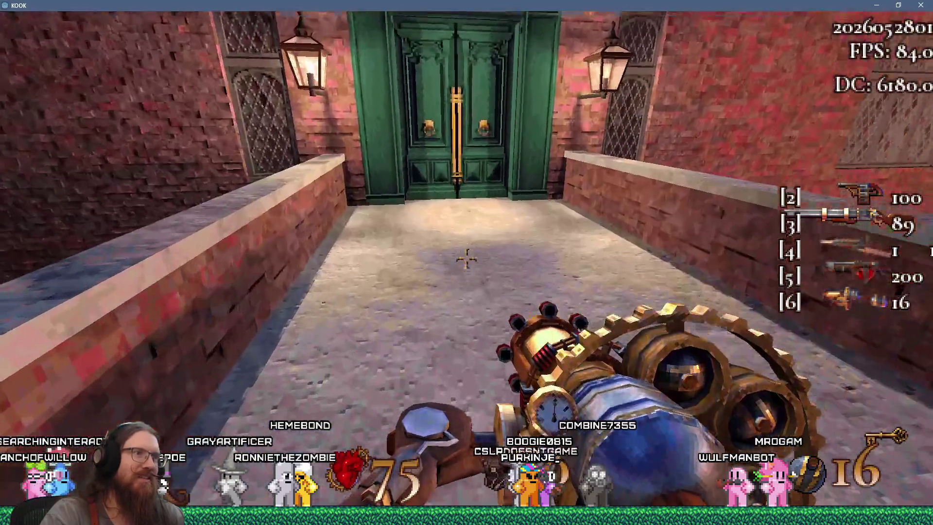
left_click(466, 259)
key("w")
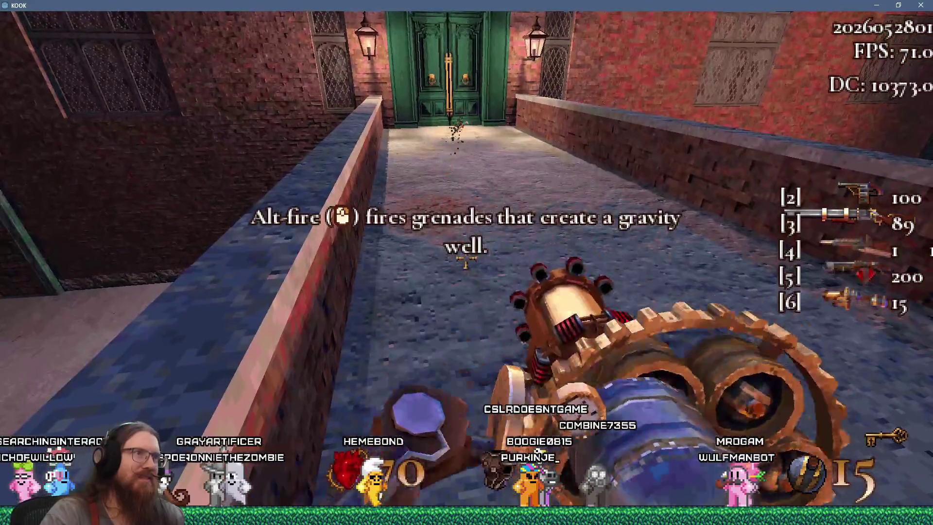
key("w")
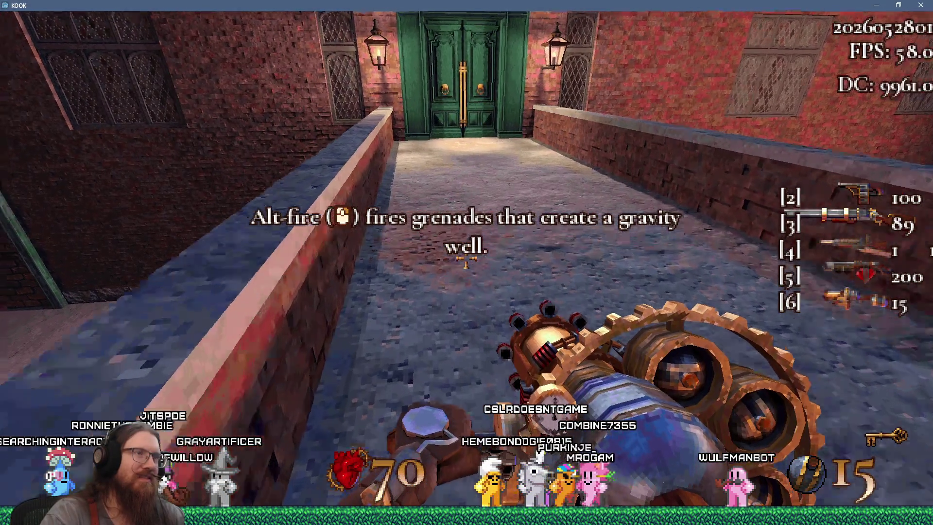
left_click(467, 263)
key("s")
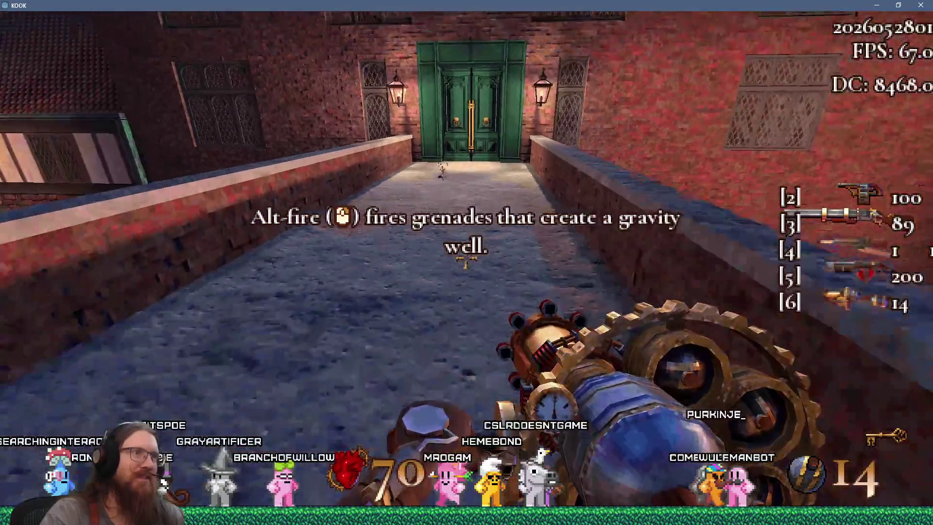
key("w")
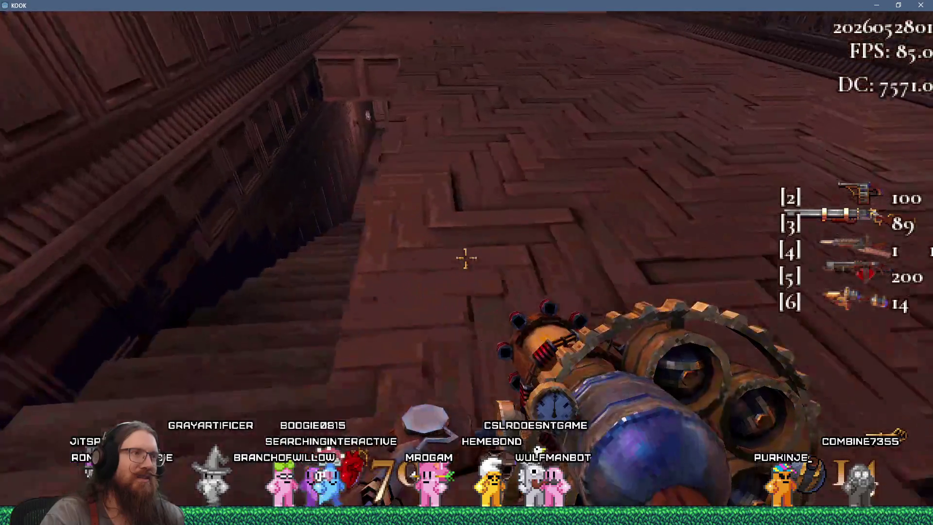
Step: Grenade the enemies in the panelled hall and drop down the stairwell
key("w")
left_click(466, 258)
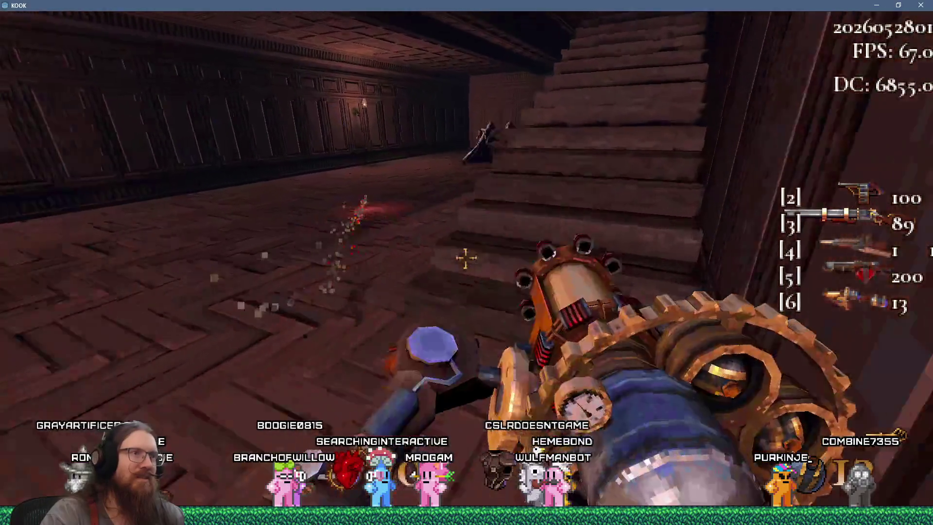
left_click(465, 257)
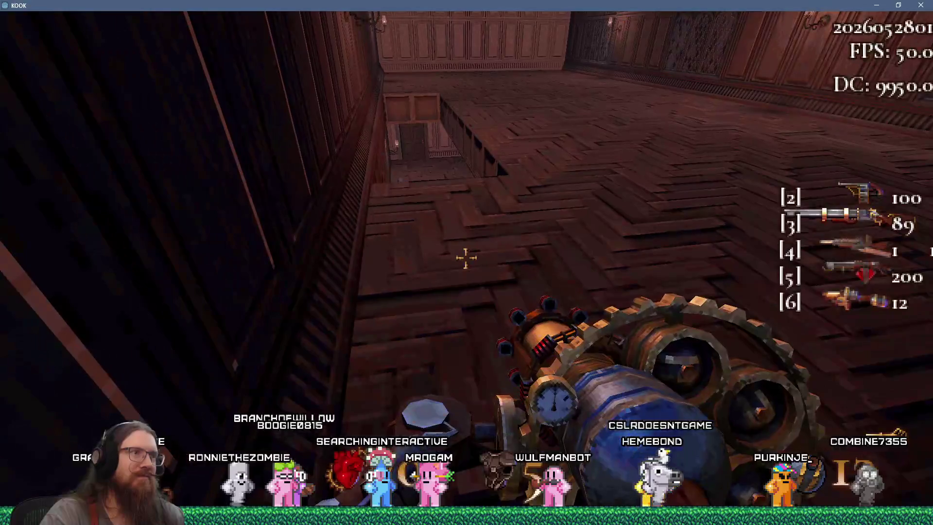
key("w")
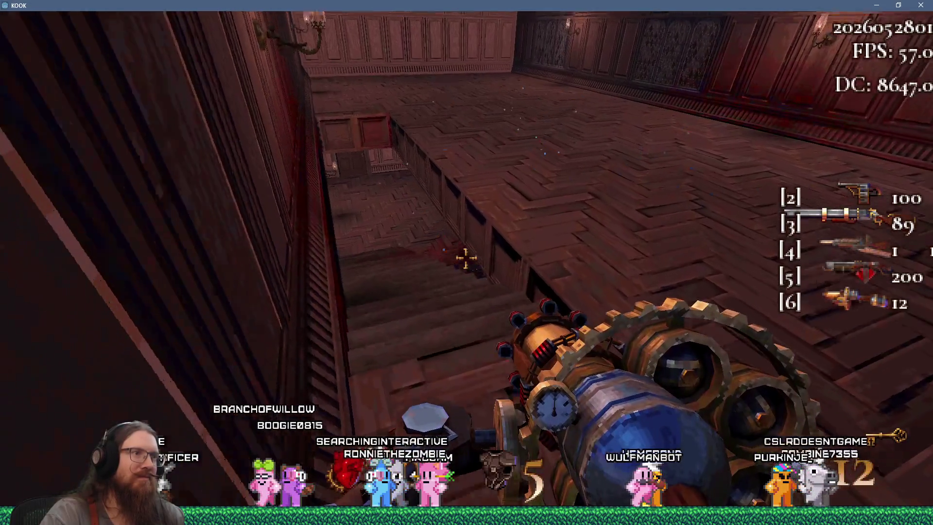
key("w")
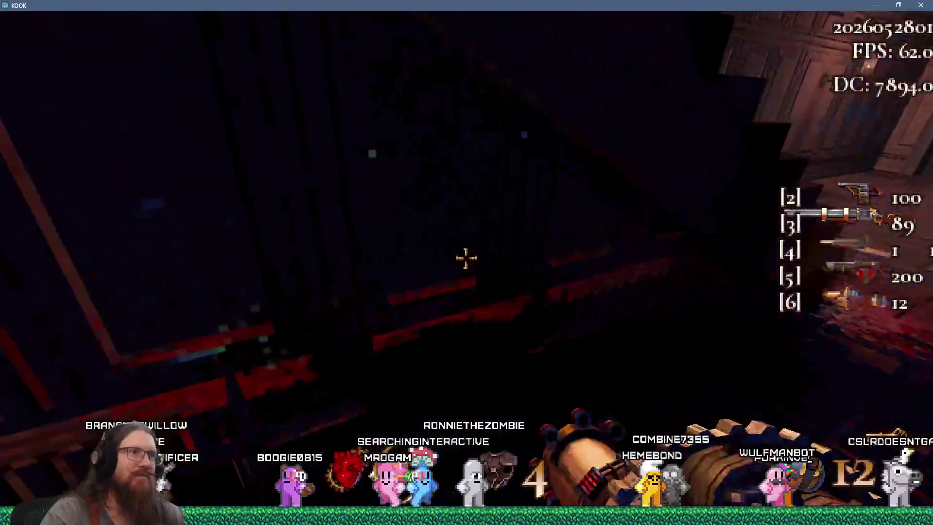
Step: Grenade the robed cultists, collect health and exit through the corridor door outside
key("w")
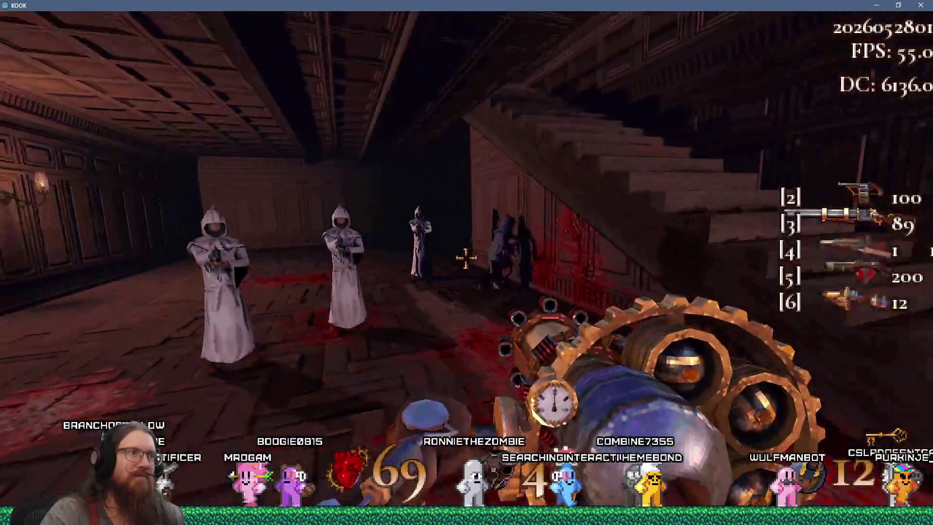
left_click(466, 258)
left_click(466, 258)
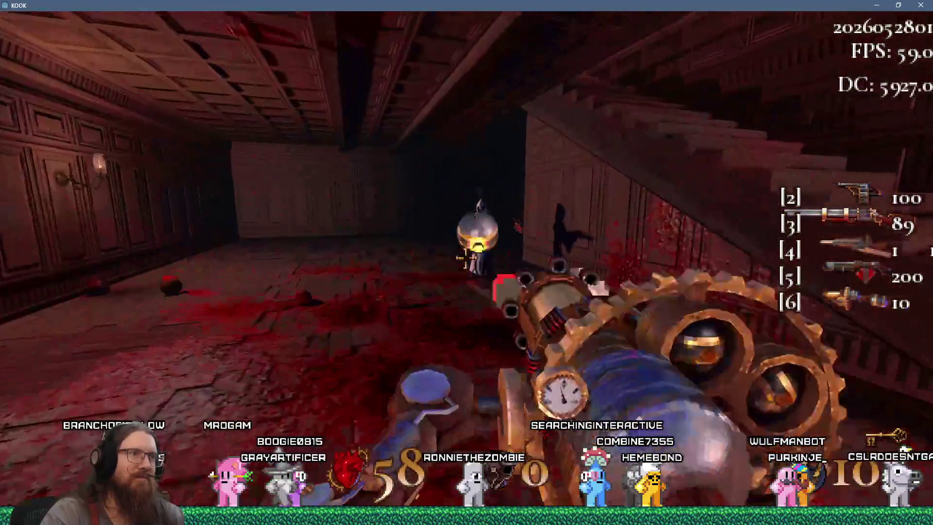
key("w")
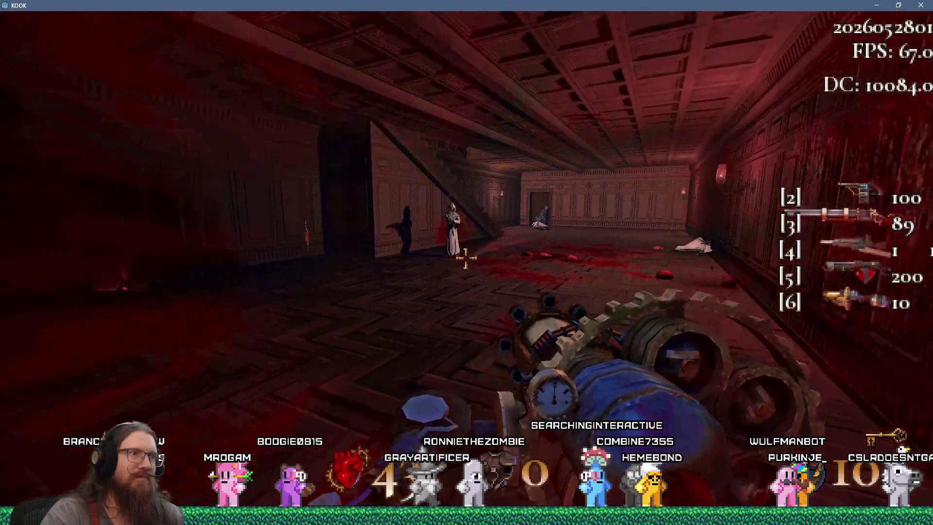
key("w")
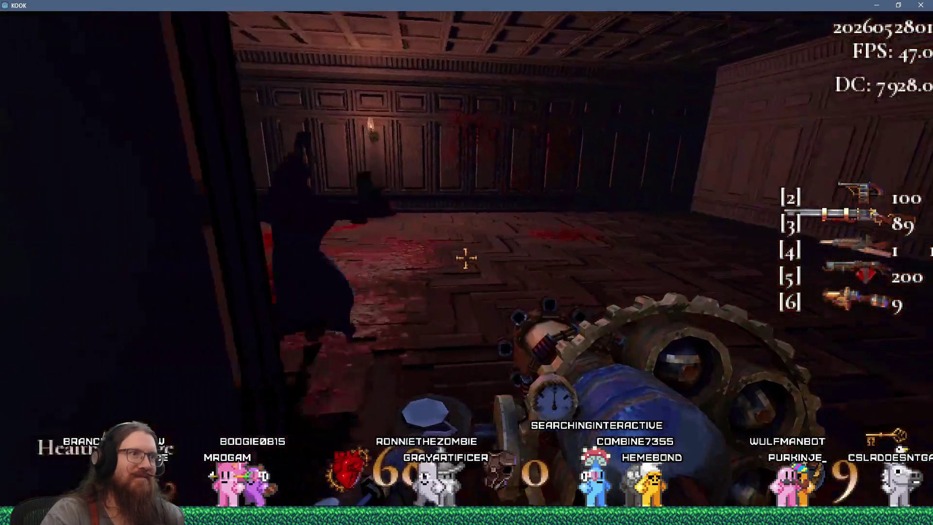
key("w")
key("w")
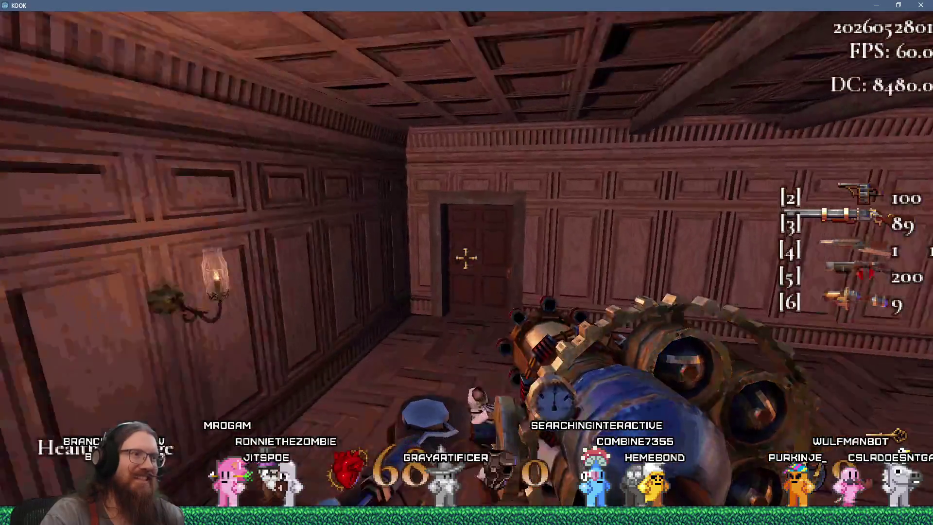
key("w")
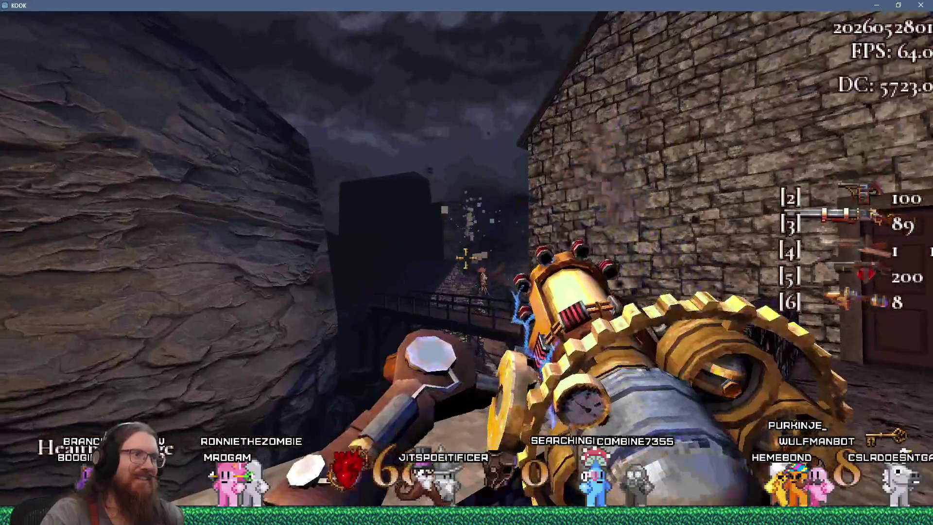
Step: Fire grenades across the gap at the enemies on the bridge and ledge
left_click(467, 258)
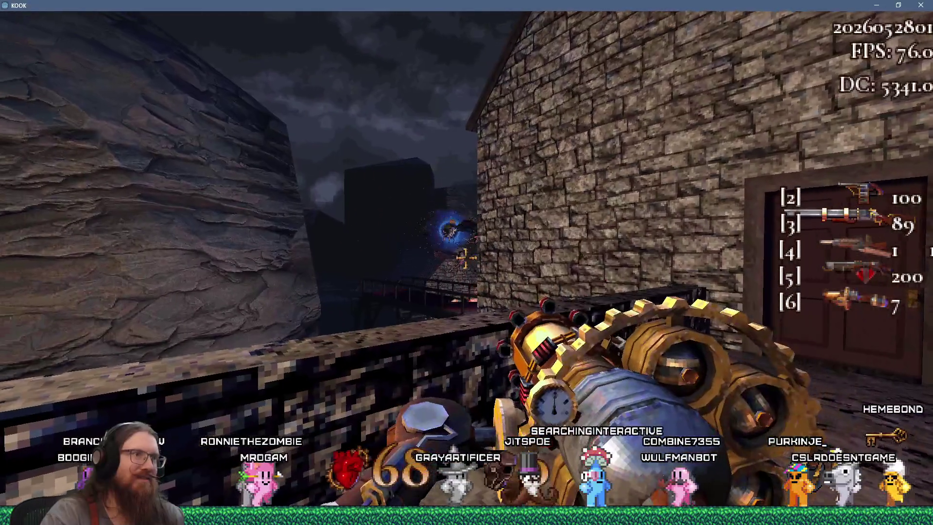
left_click(467, 257)
left_click(467, 258)
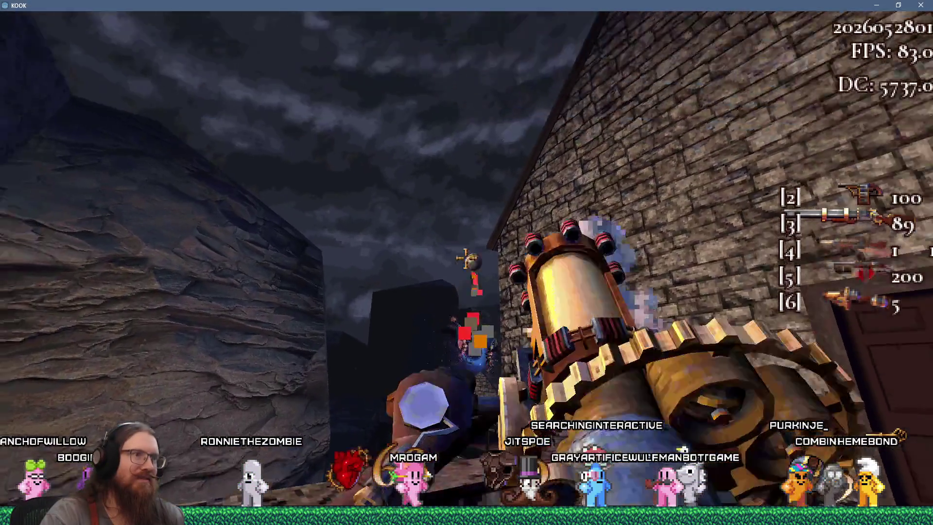
left_click(467, 258)
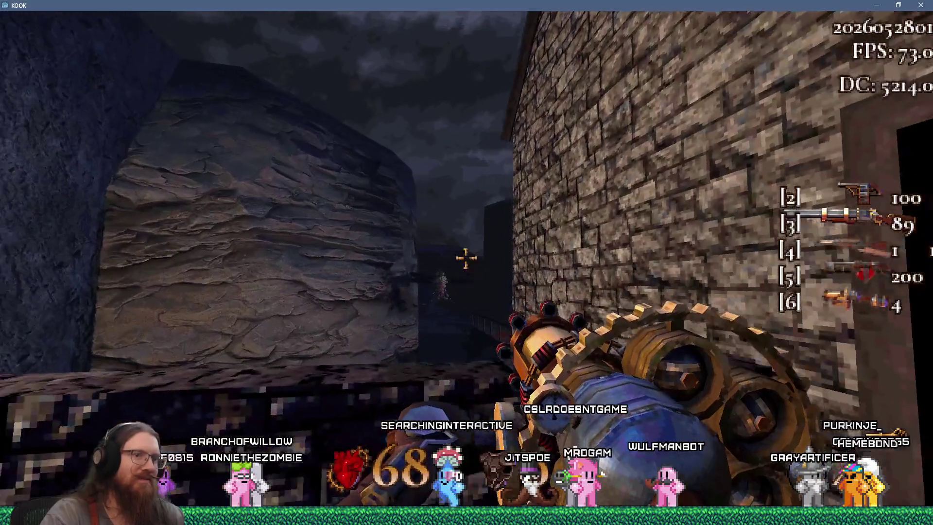
left_click(467, 258)
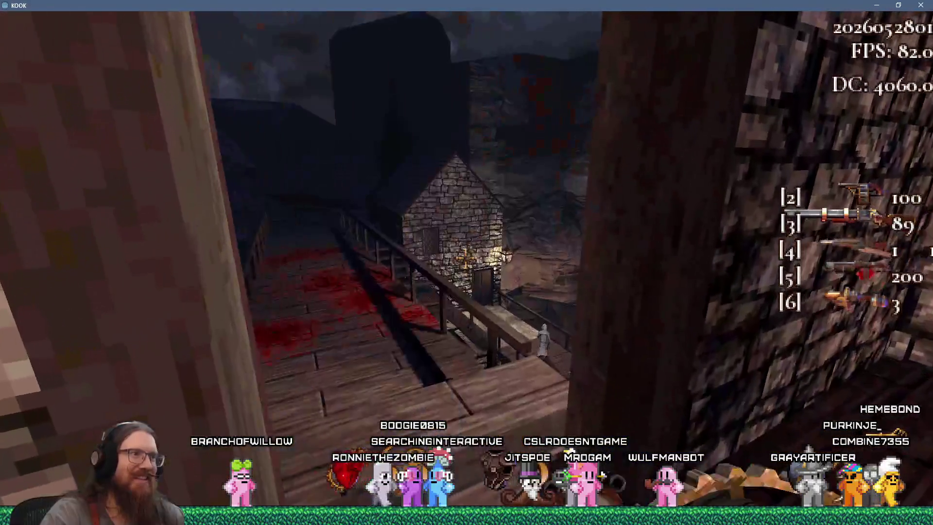
left_click(467, 258)
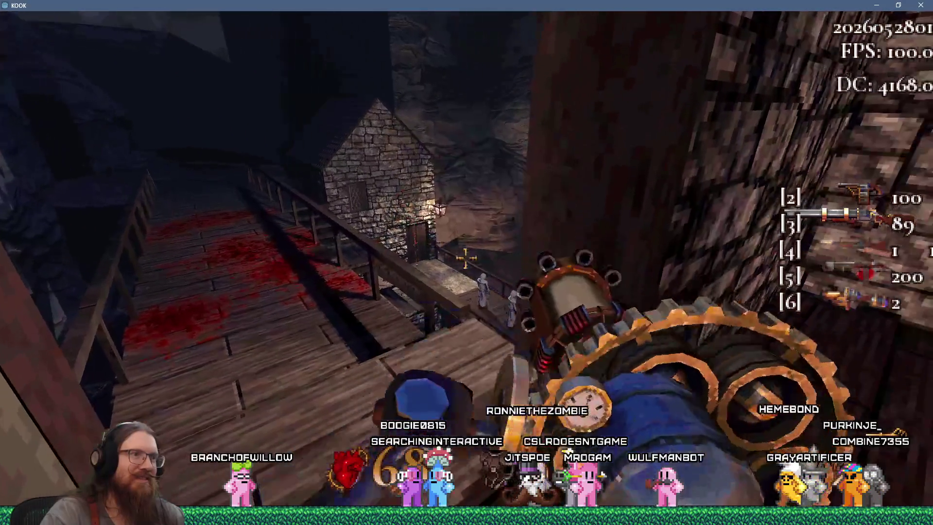
left_click(467, 257)
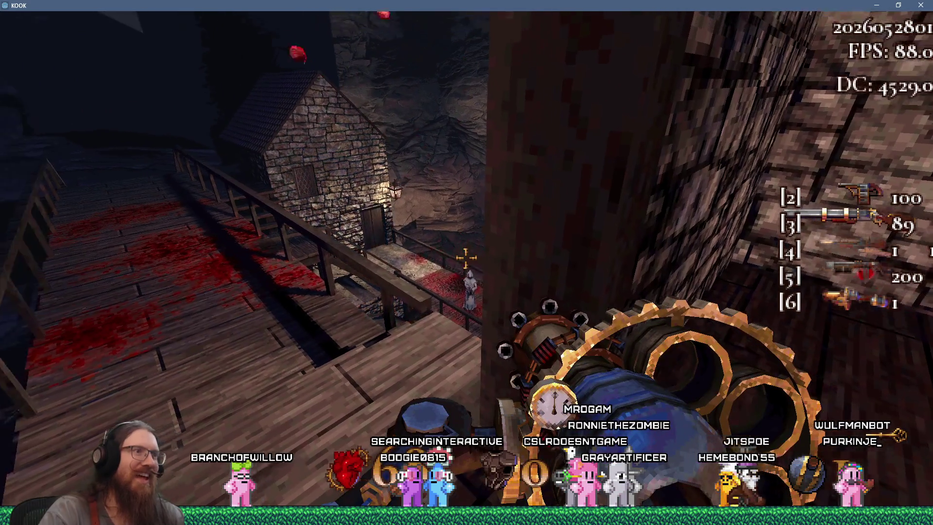
left_click(465, 257)
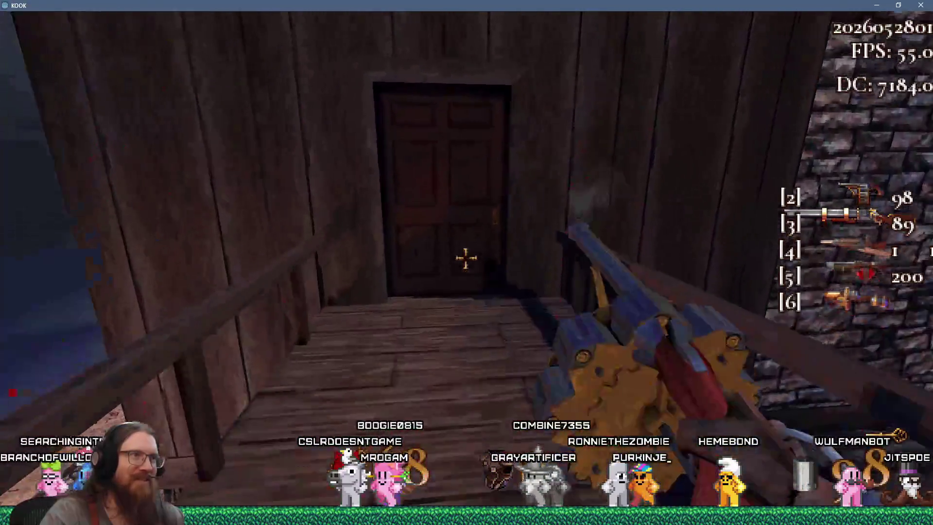
Step: Kick open the door and shoot enemies down the cobbled street with the revolver
key("f")
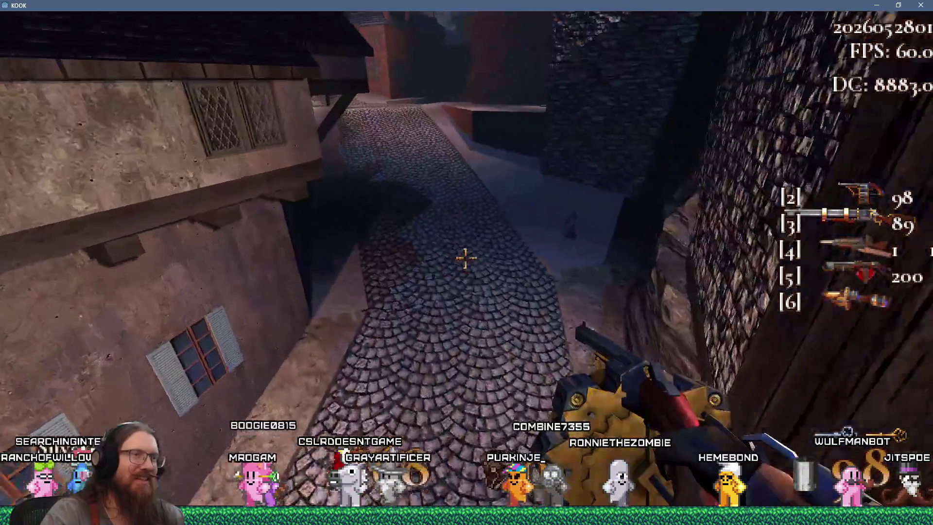
left_click(465, 258)
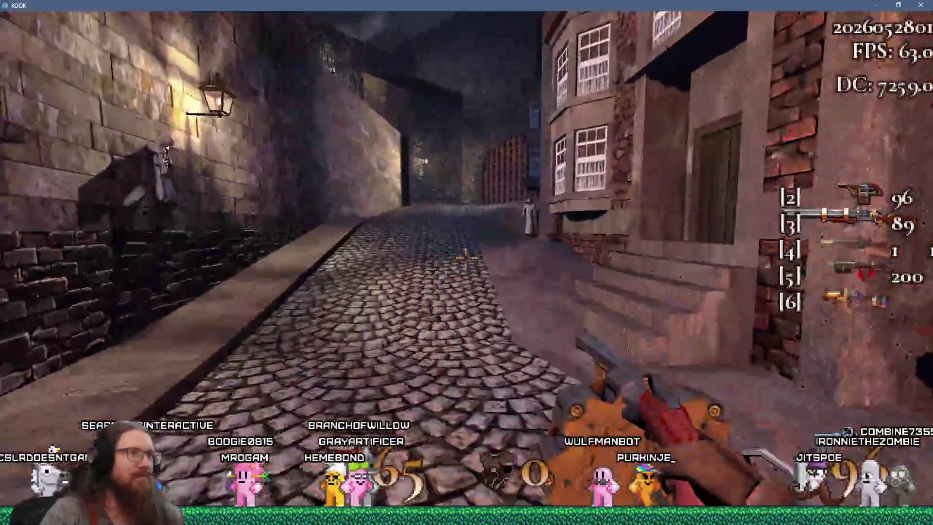
left_click(467, 257)
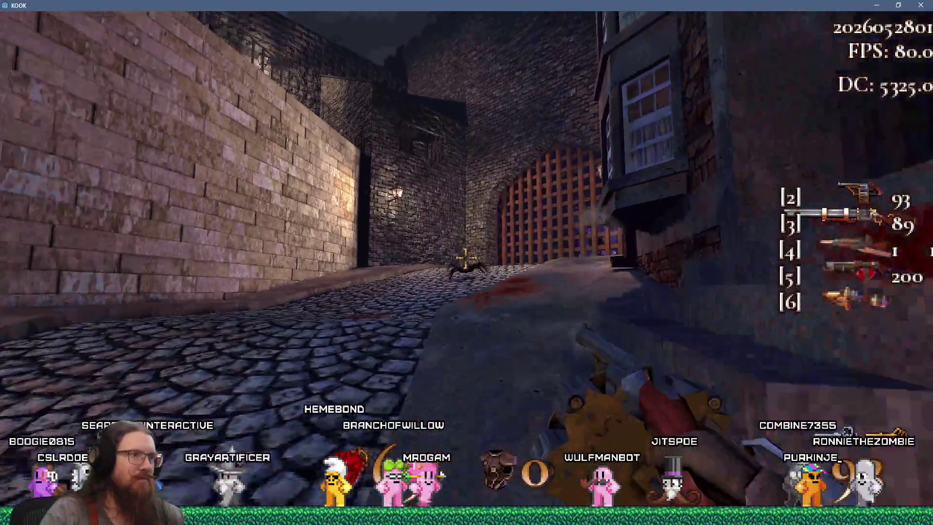
Step: Kill the street and portcullis enemies, then kick into the building and kill the hooded cultist
left_click(467, 257)
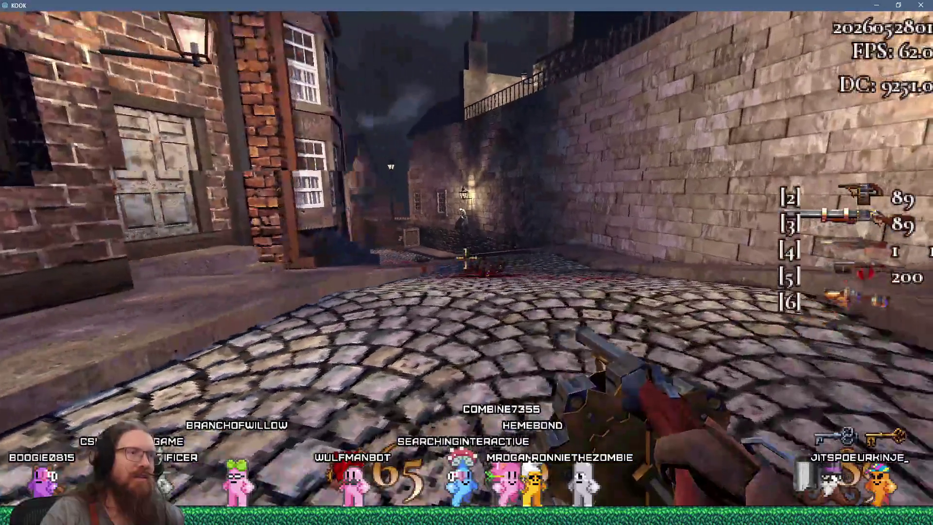
left_click(466, 258)
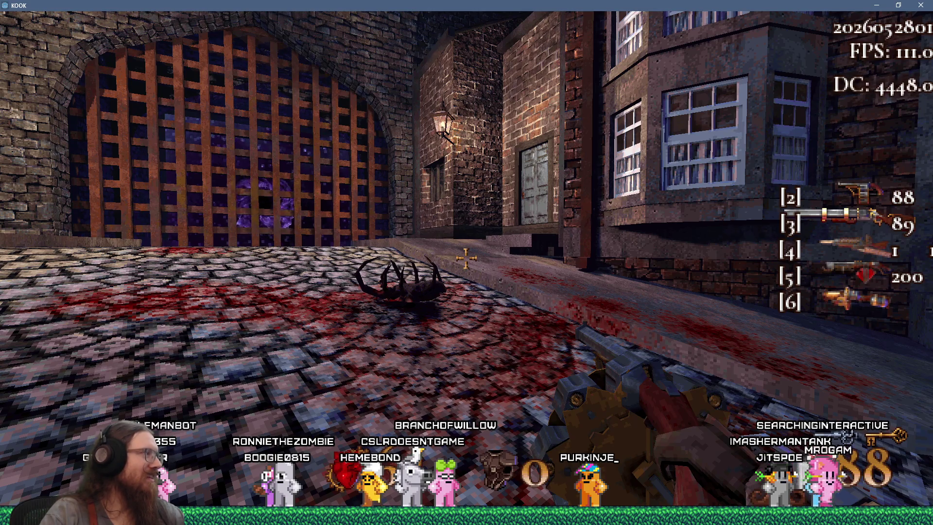
key("w")
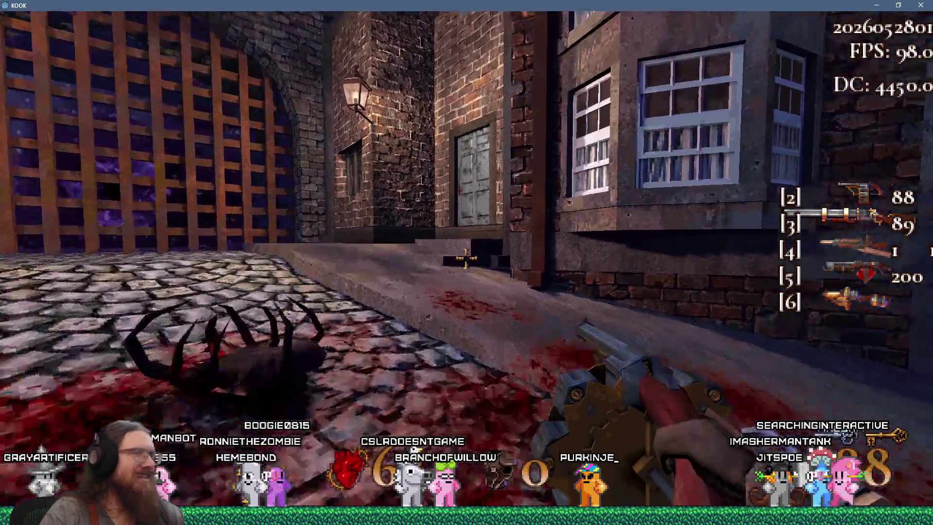
key("f")
left_click(466, 258)
key("f")
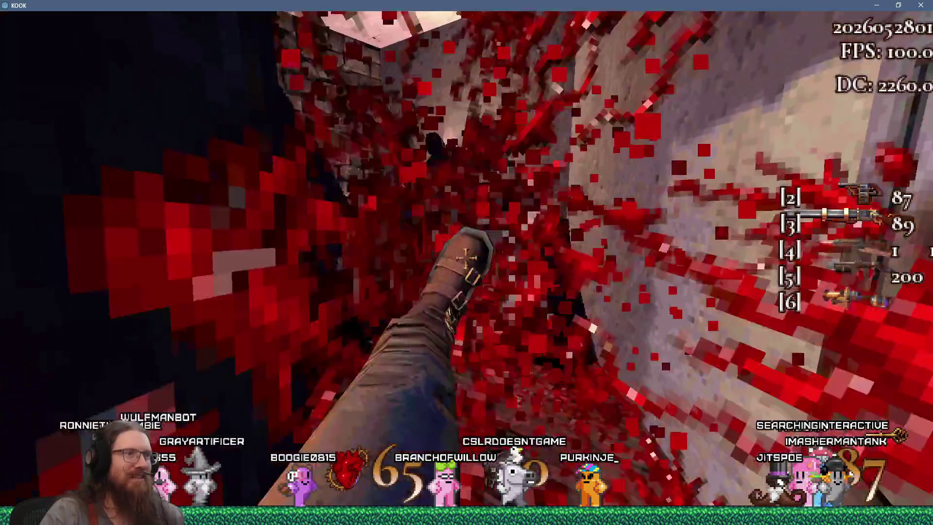
Step: Return to the cobbled street and switch to the slot-3 long gun
key("w")
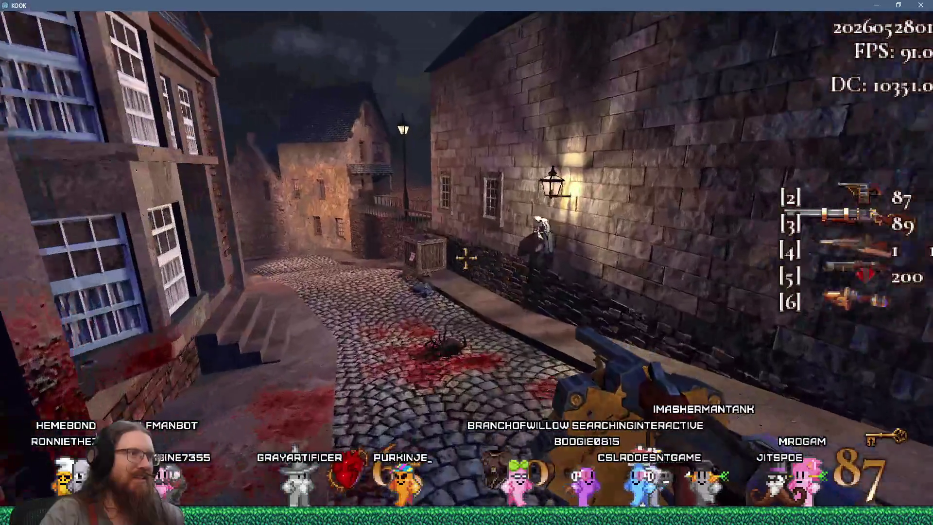
key("3")
key("w")
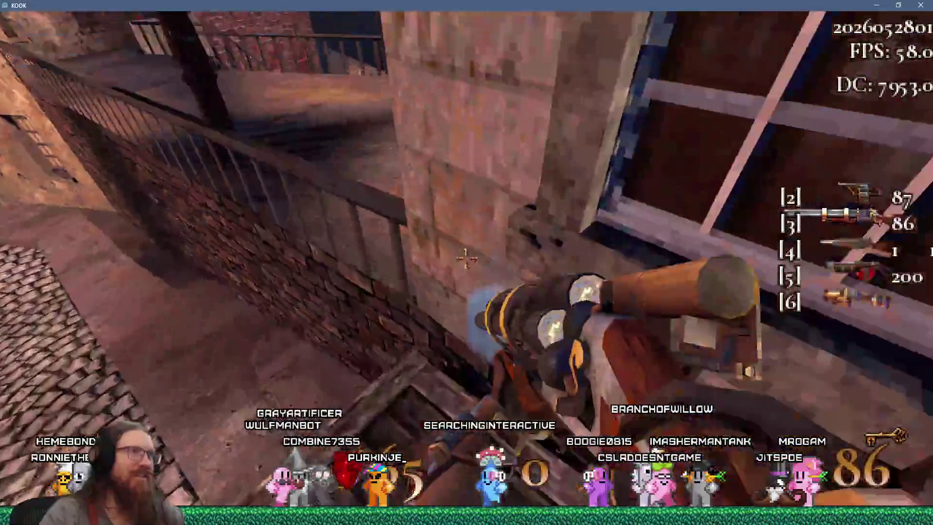
Step: Kick open the green double doors and advance to the bloodied room
key("f")
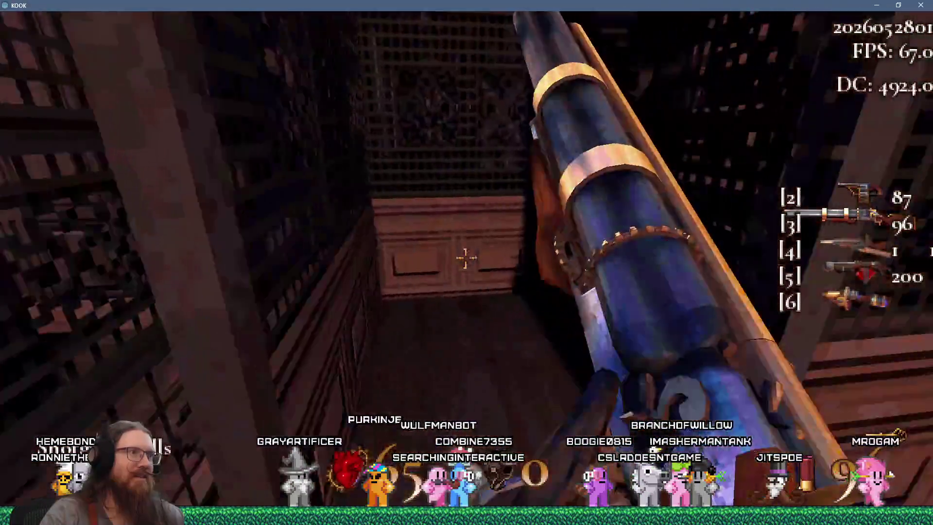
key("w")
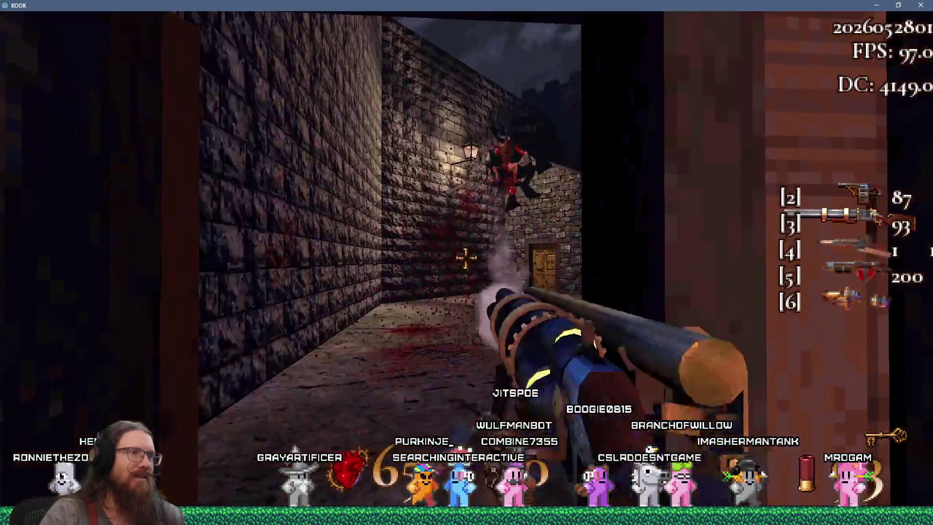
key("w")
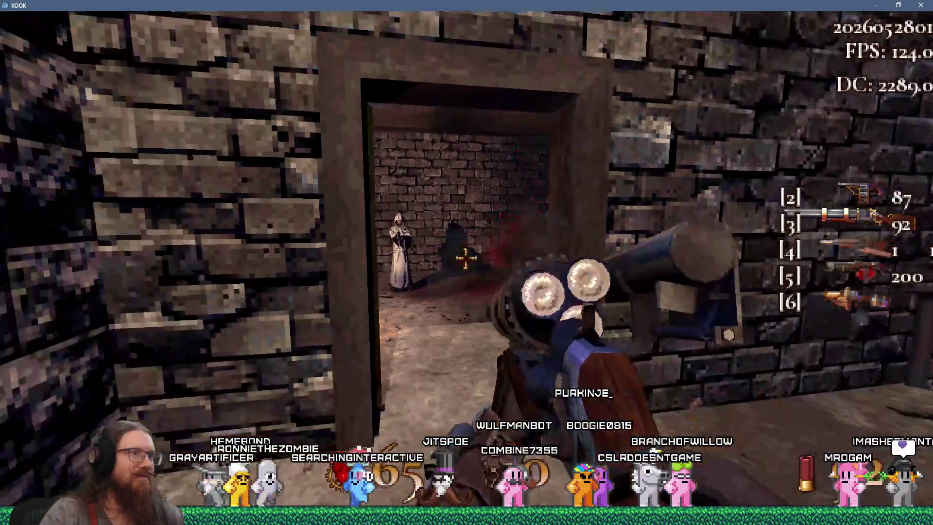
key("w")
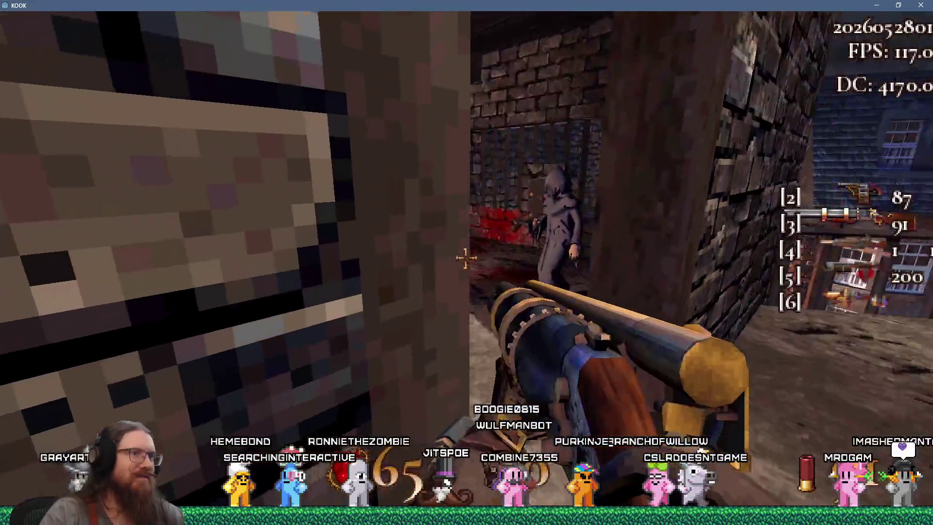
key("w")
Step: Shoot the cultist in the room, cross the street and enter the purple exit portal
left_click(465, 259)
left_click(465, 258)
key("f")
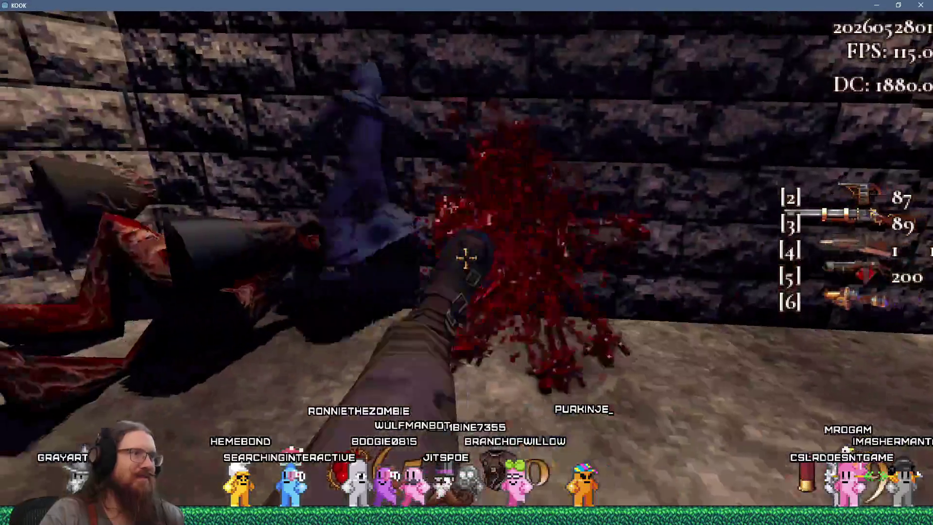
key("w")
key("f")
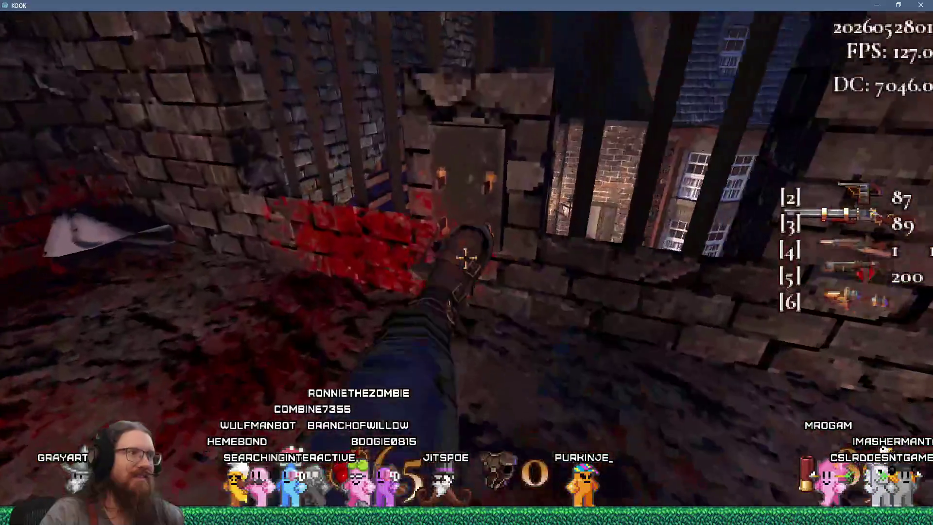
key("w")
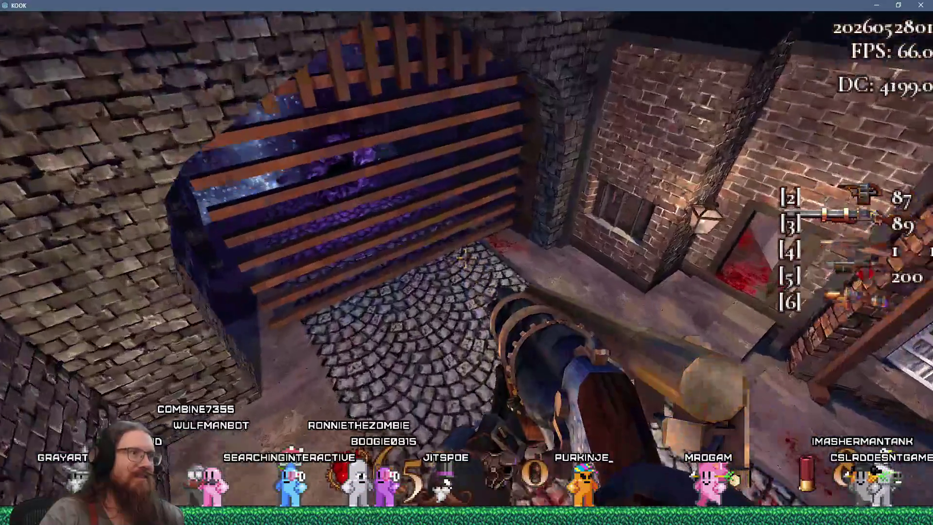
key("w")
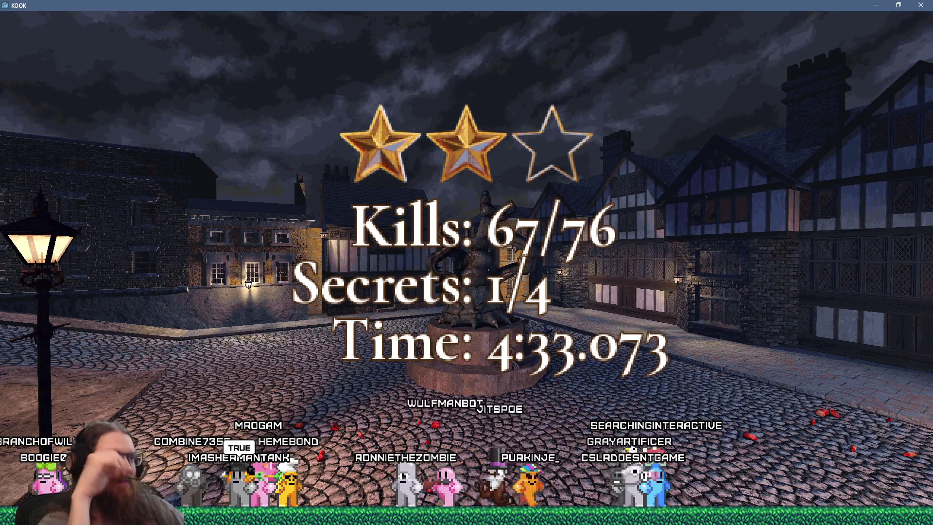
Step: Continue into the ancient sewers tunnel and shoot the first cultists with the revolver
key("space")
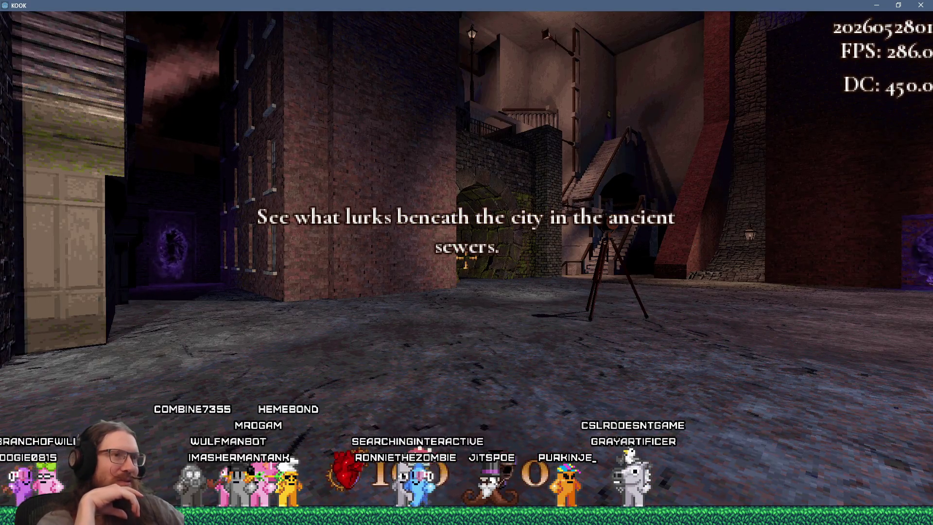
key("w")
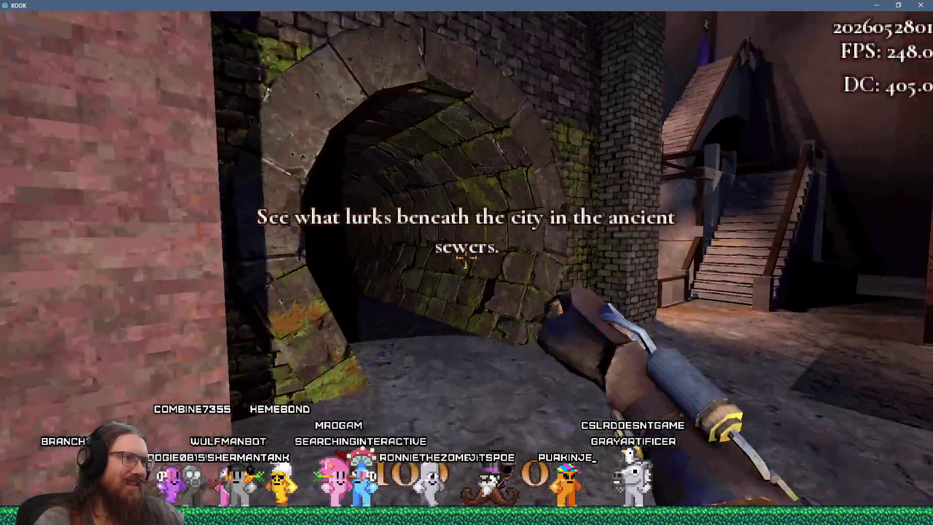
key("w")
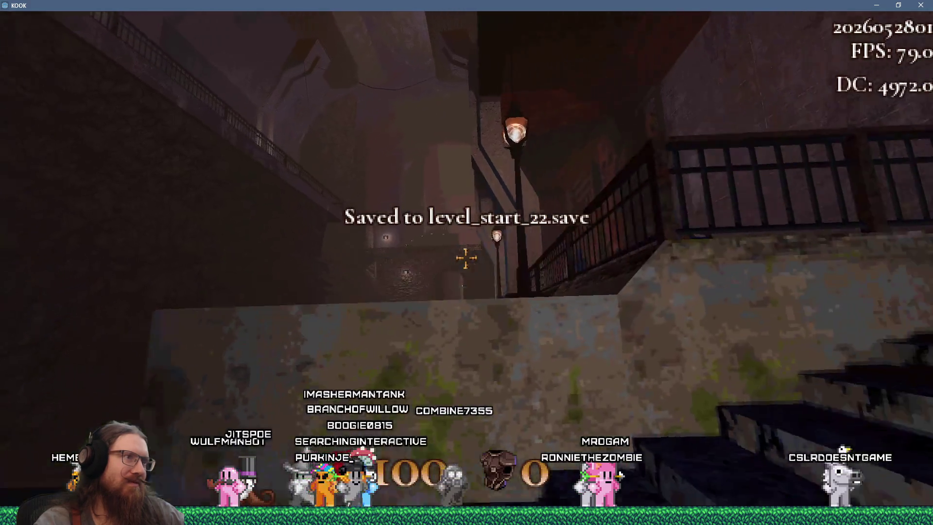
key("2")
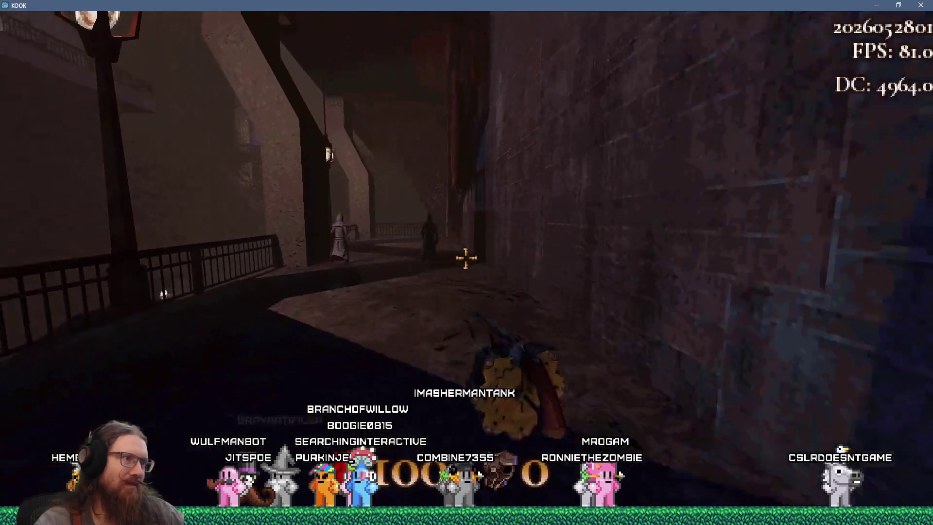
left_click(467, 258)
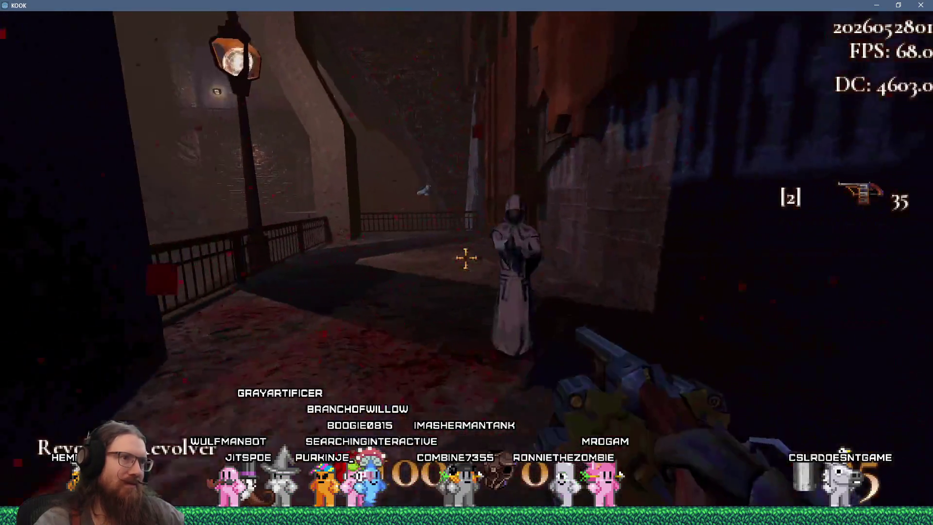
left_click(466, 258)
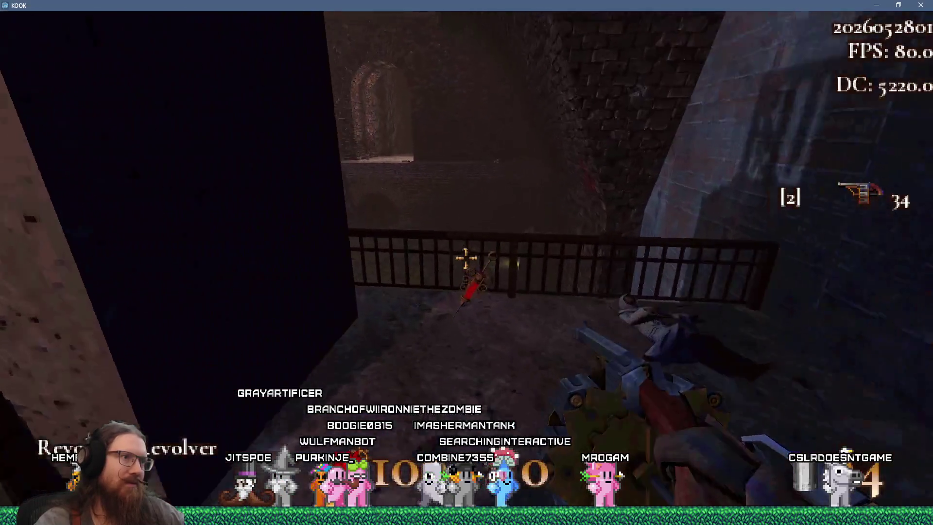
key("grave")
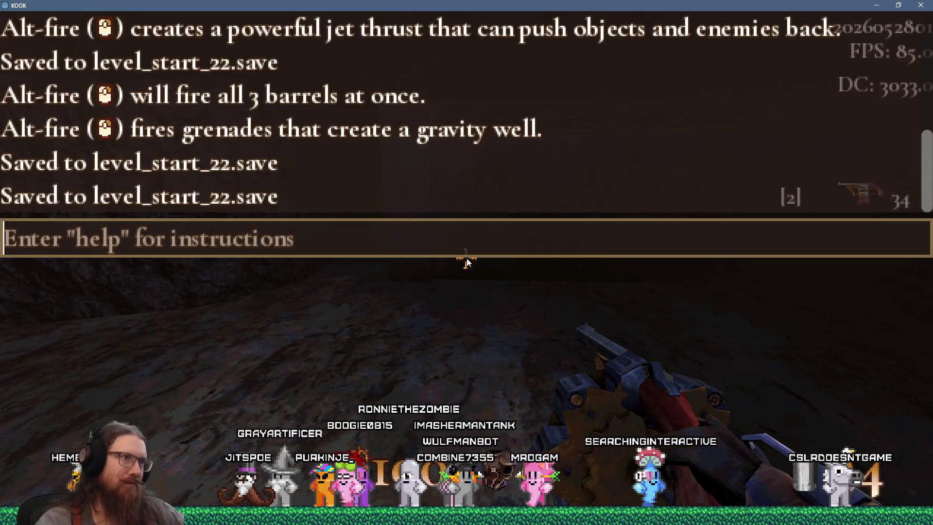
Step: Enter 'quit' in the console and switch to the Firefox YouTube window
type("quit")
key("Return")
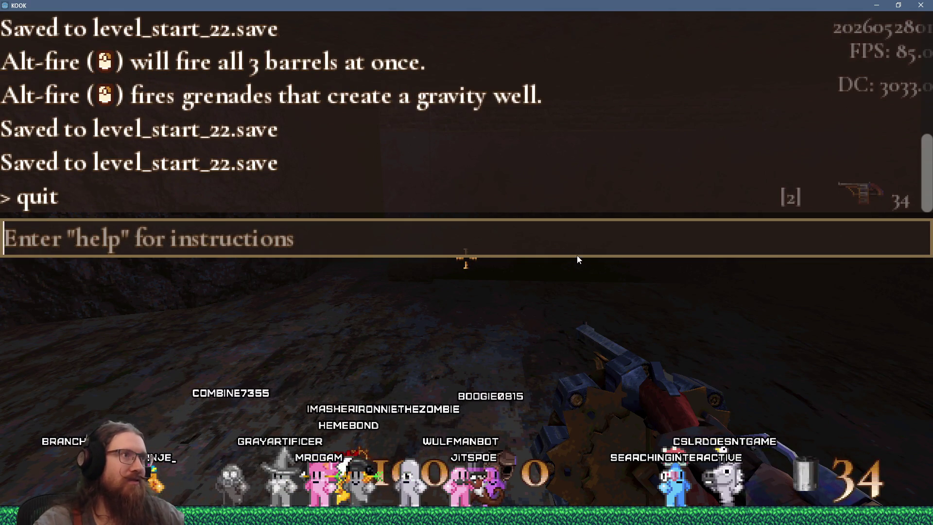
key("alt+Tab")
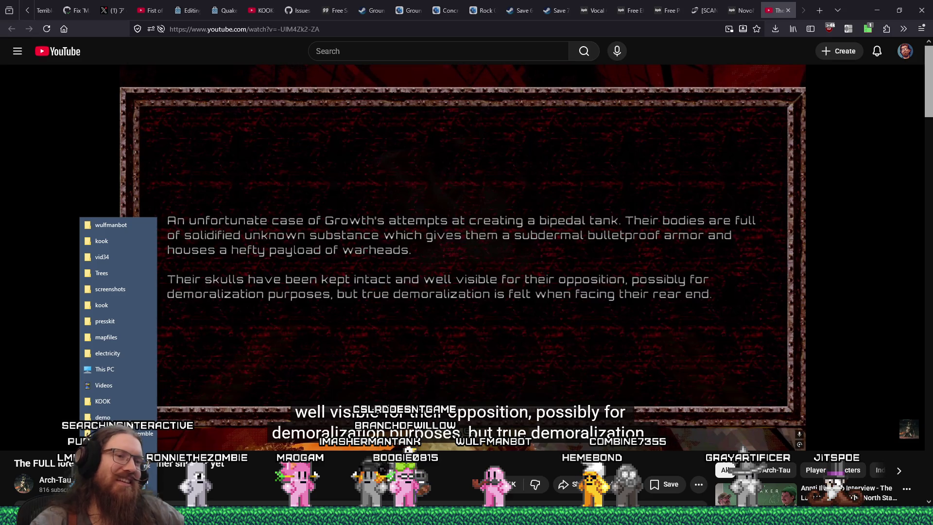
Step: Dismiss the taskbar jump list and switch to the empty KOOK Demo Explorer window
key("Escape")
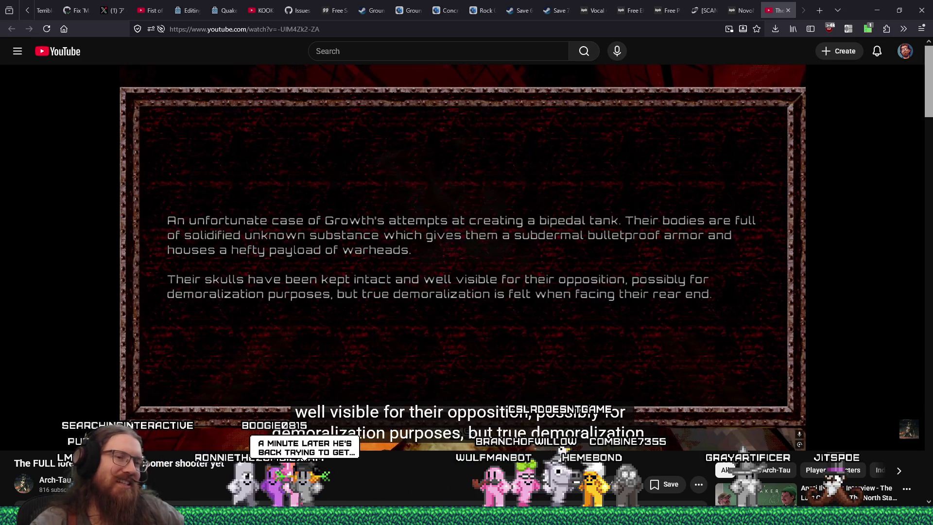
mouse_move(757, 516)
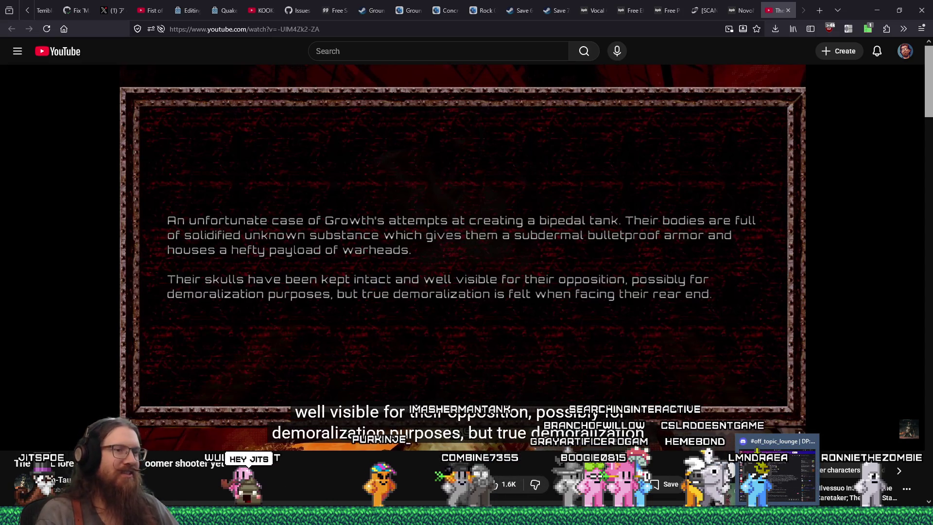
key("alt+Tab")
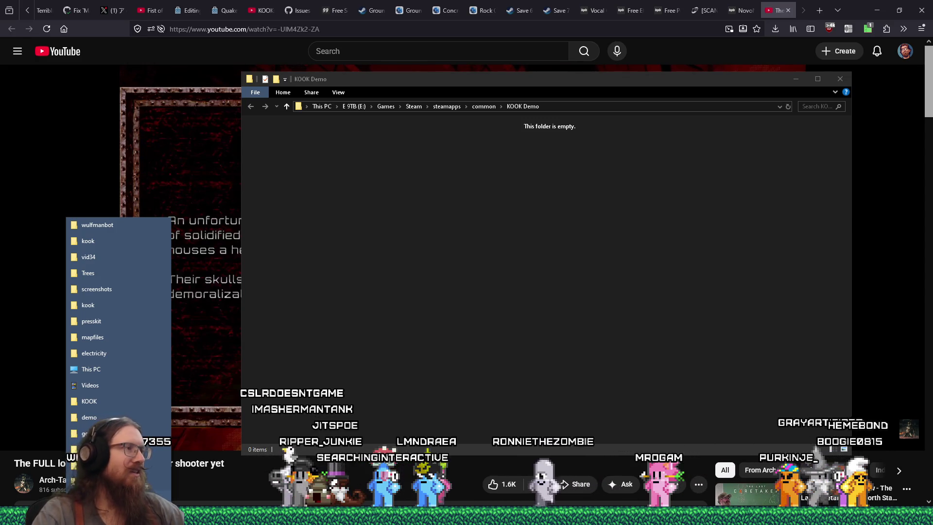
left_click(381, 381)
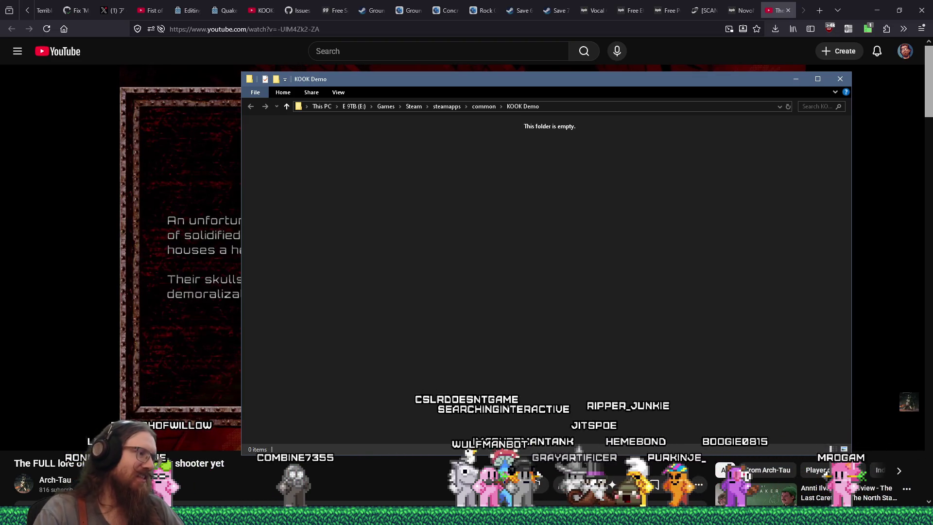
right_click(118, 517)
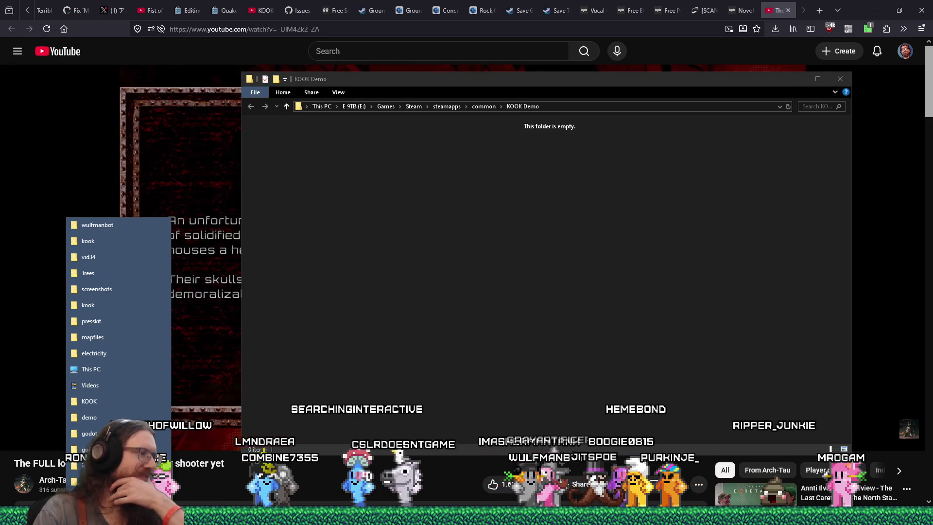
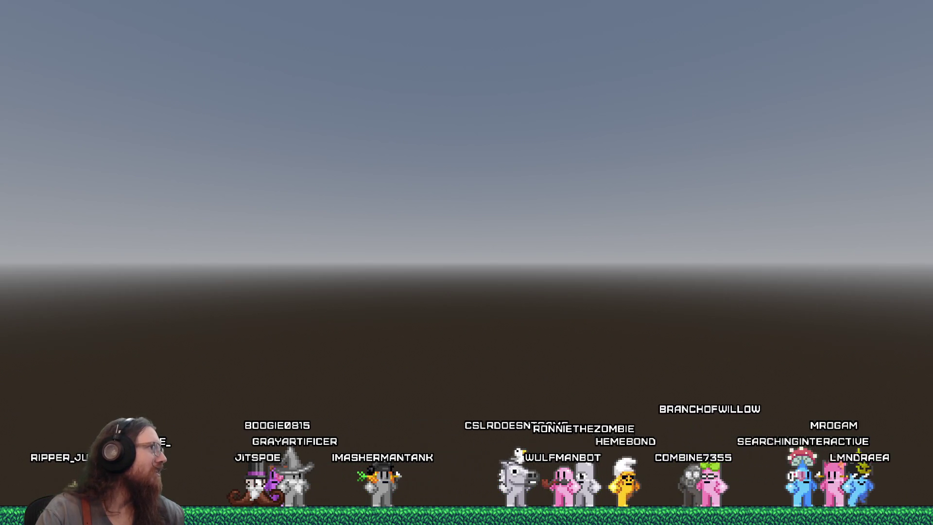
Step: In the stream manager, select a word from the last chat message and paste it after 'stst' in the chat box
key("alt+Tab")
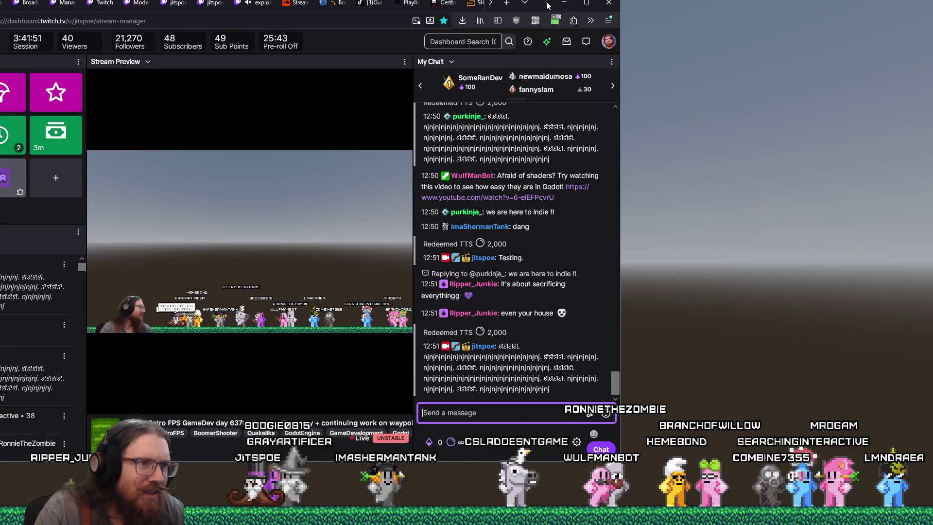
left_click(563, 378)
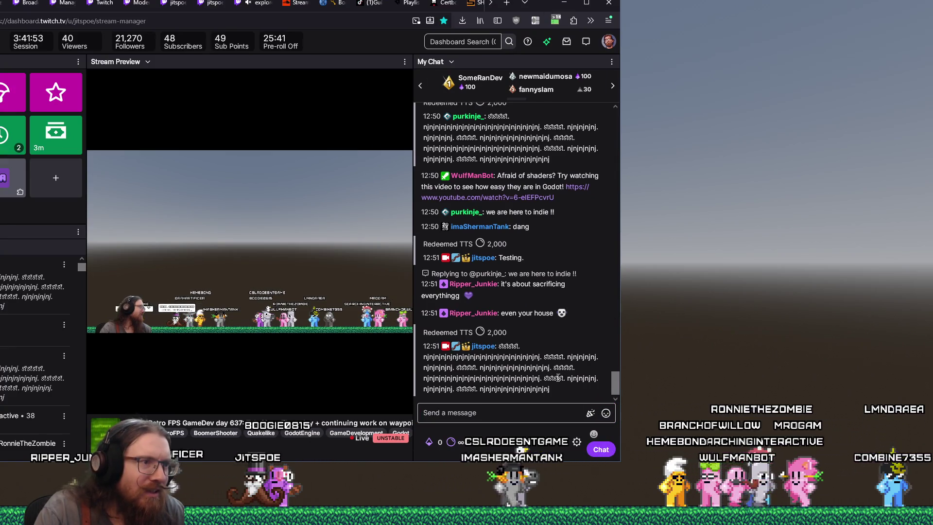
double_click(467, 389)
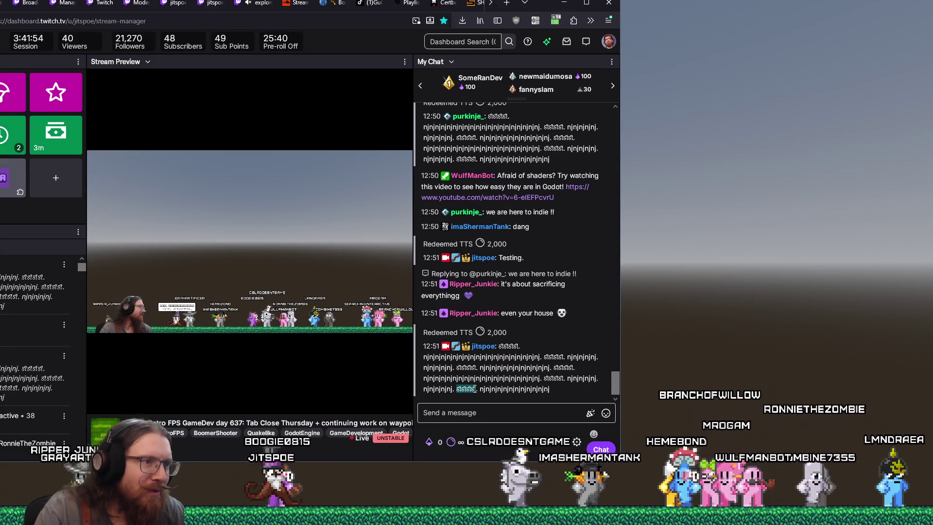
left_click(477, 414)
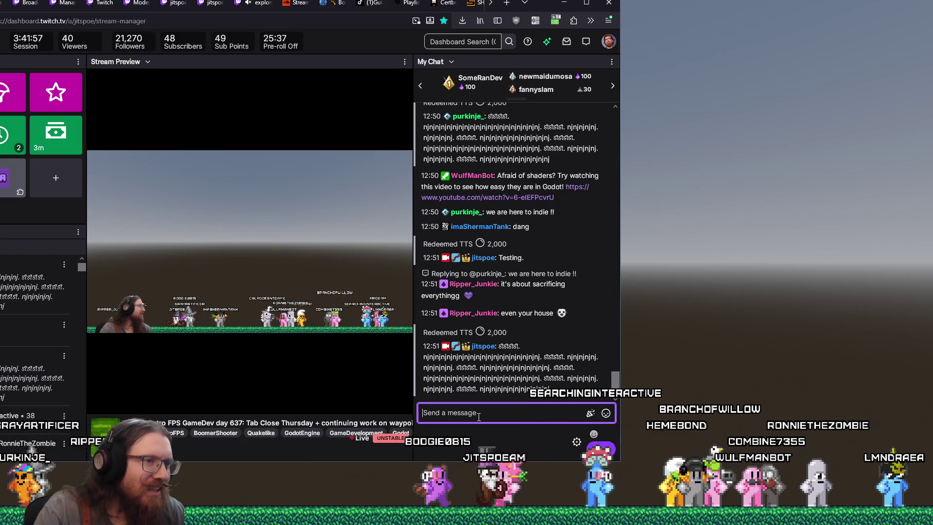
type("stst")
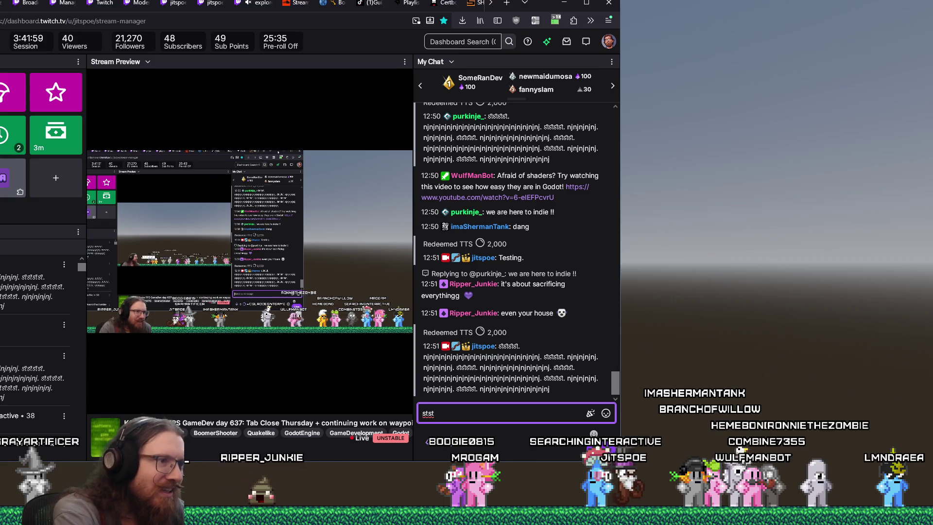
key("ctrl+v")
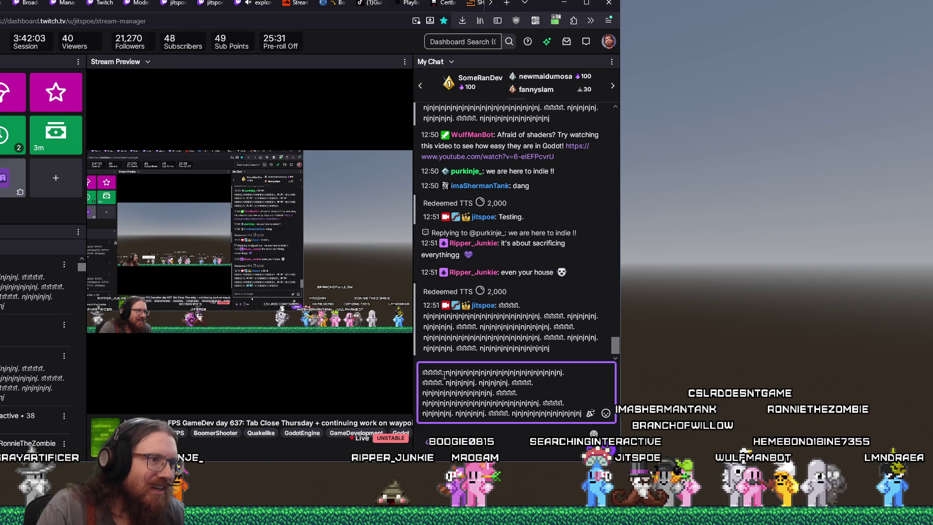
Step: Trim the draft to its first word, add 'ststst', erase a few characters, and bring Wulfmanbot forward
left_click_drag(582, 413, 444, 373)
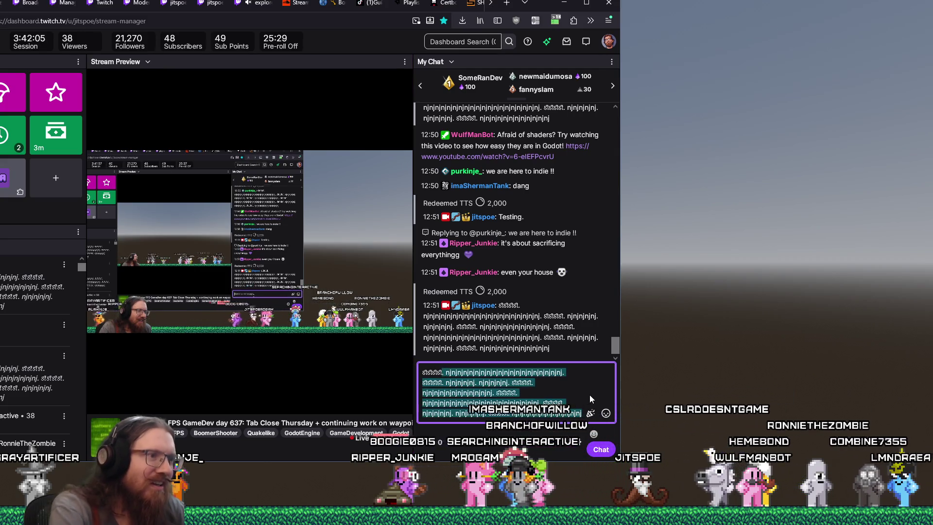
key("BackSpace")
type("stststststs")
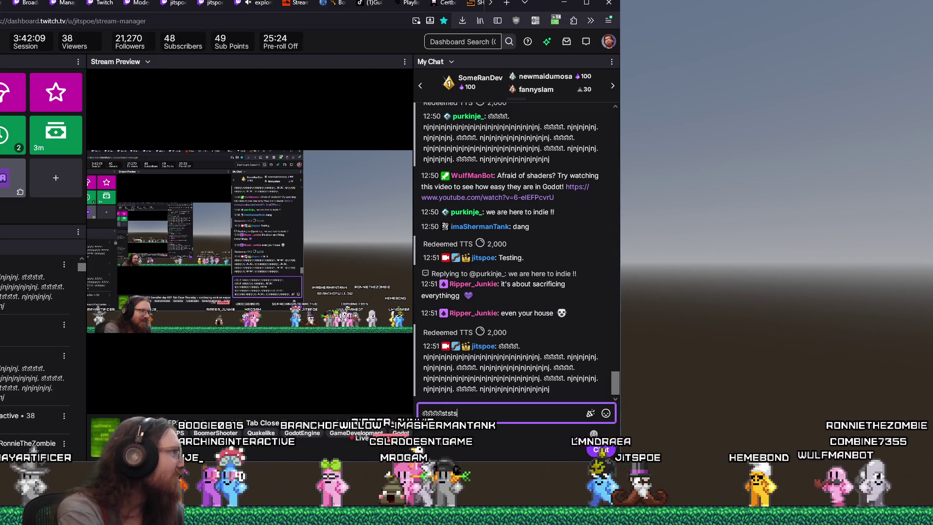
key("BackSpace")
key("BackSpace")
key("BackSpace")
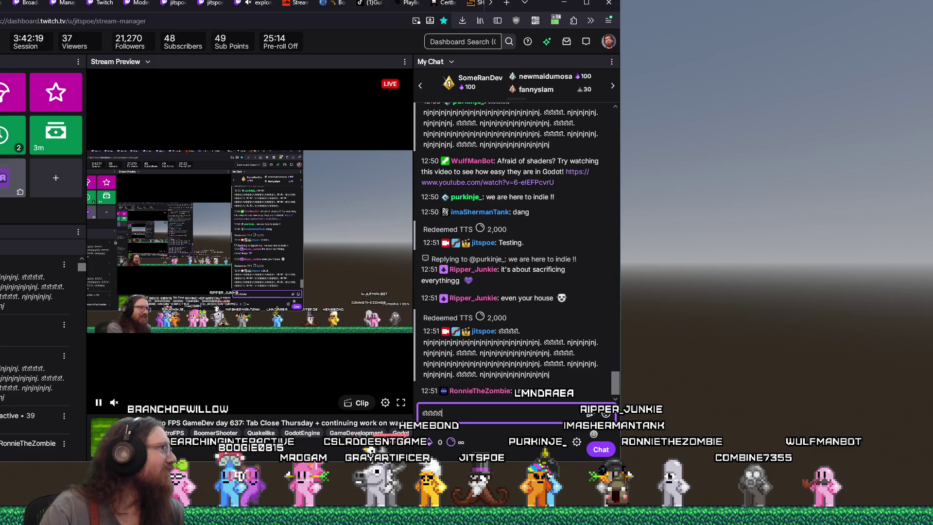
key("alt+Tab")
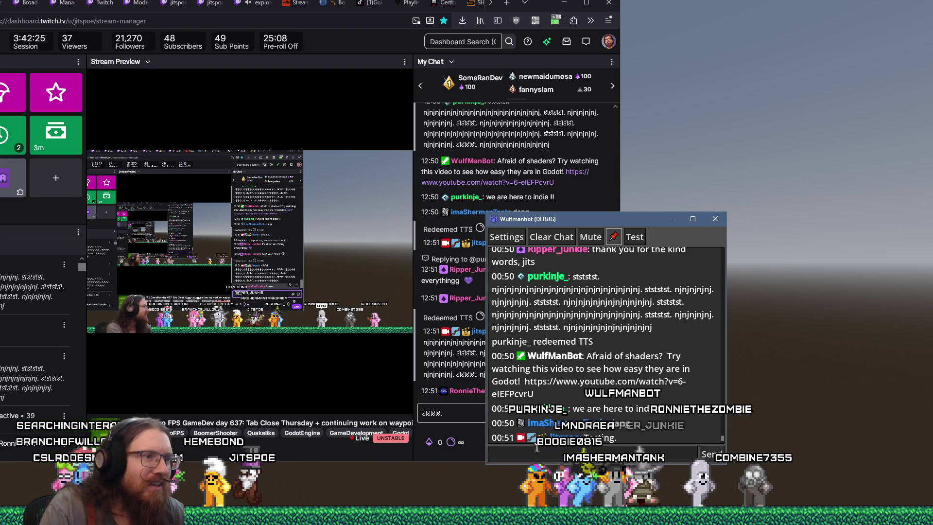
Step: Copy the chat-box draft and paste it twice into Wulfmanbot's message field
double_click(433, 413)
key("ctrl+c")
right_click(436, 414)
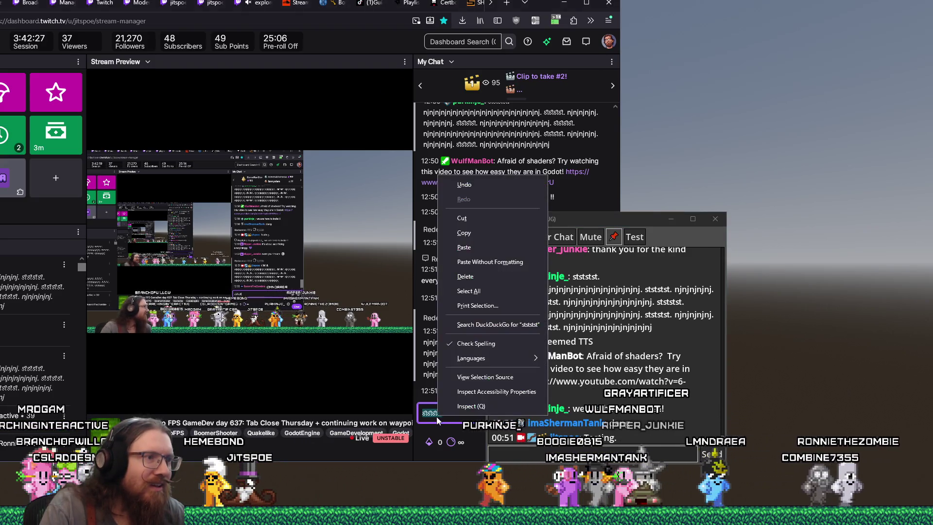
left_click(483, 247)
left_click(548, 451)
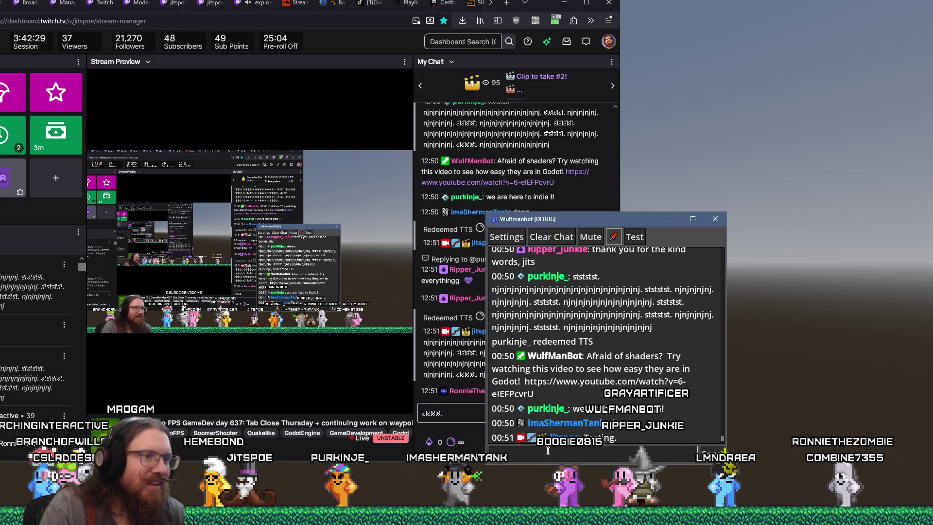
key("ctrl+v")
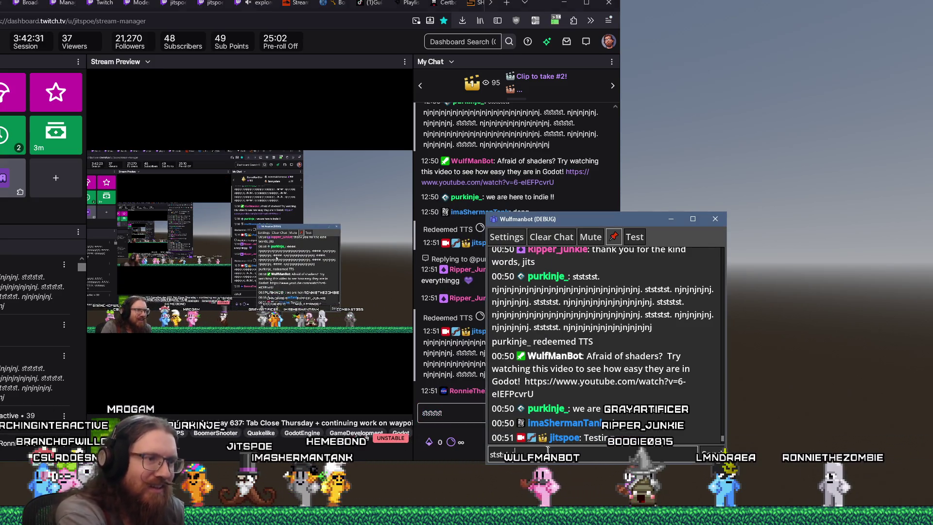
key("ctrl+v")
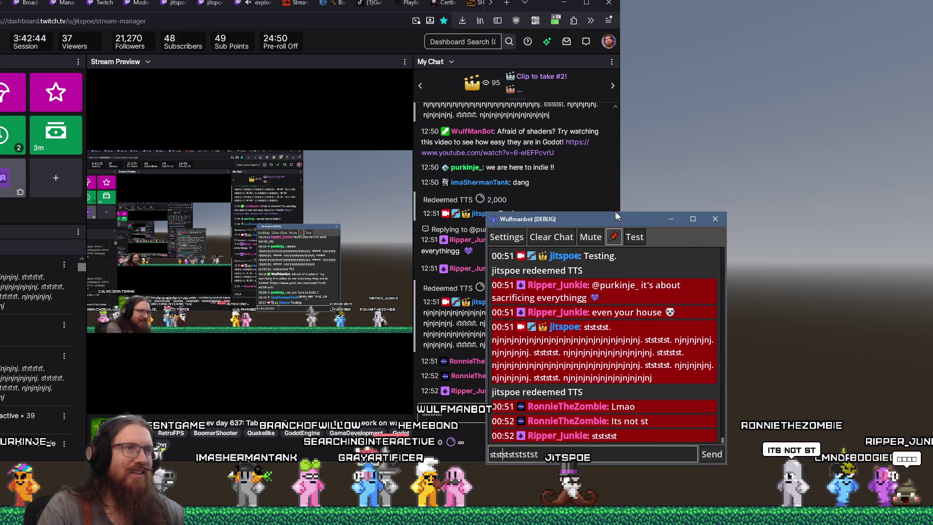
Step: Drag the Wulfmanbot window off screen and select words in the Twitch chat messages
left_click_drag(624, 221, 0, 219)
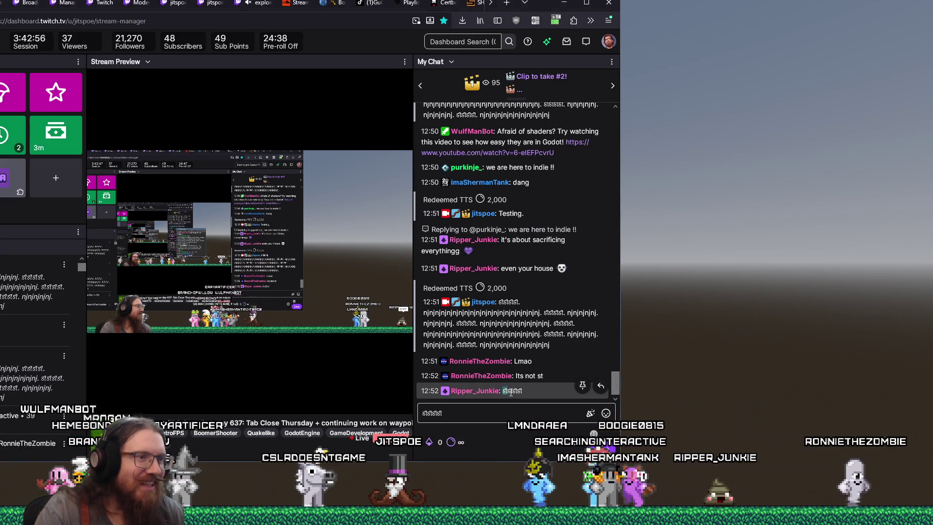
left_click_drag(503, 391, 510, 393)
left_click(509, 414)
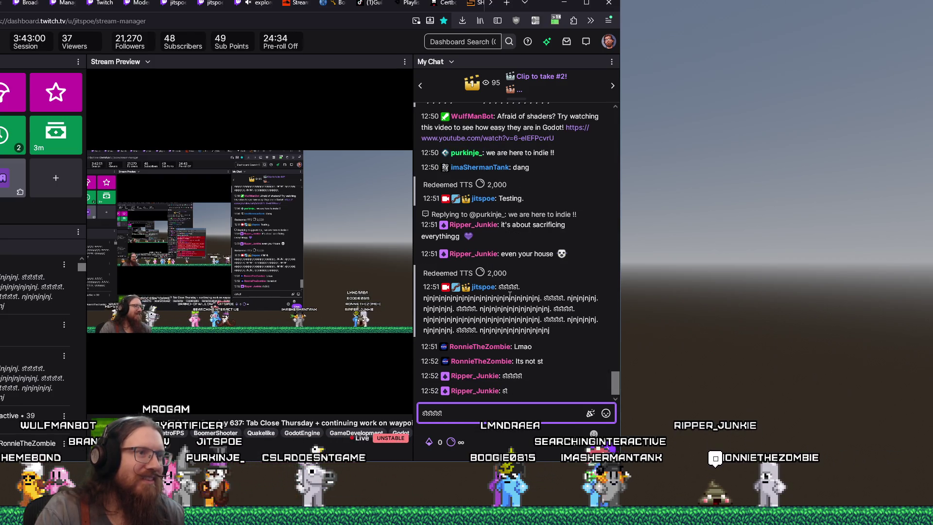
left_click(460, 332)
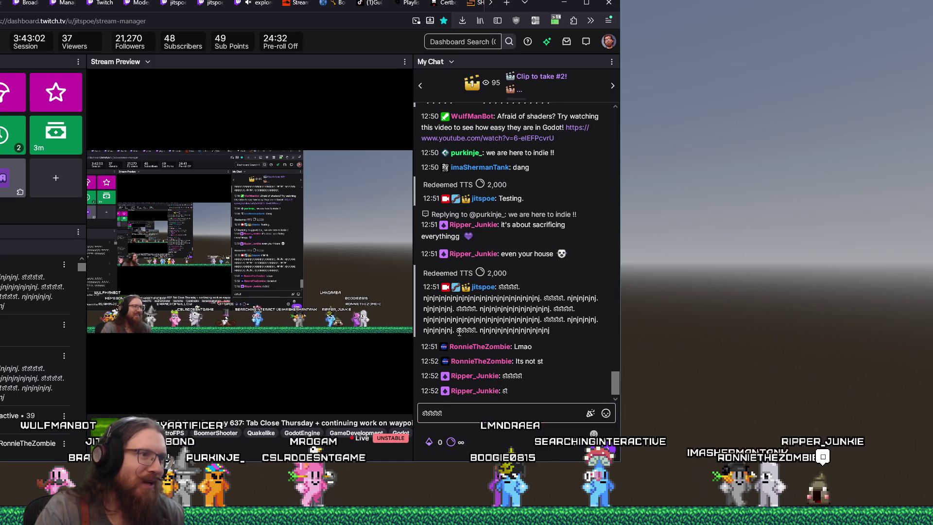
double_click(460, 332)
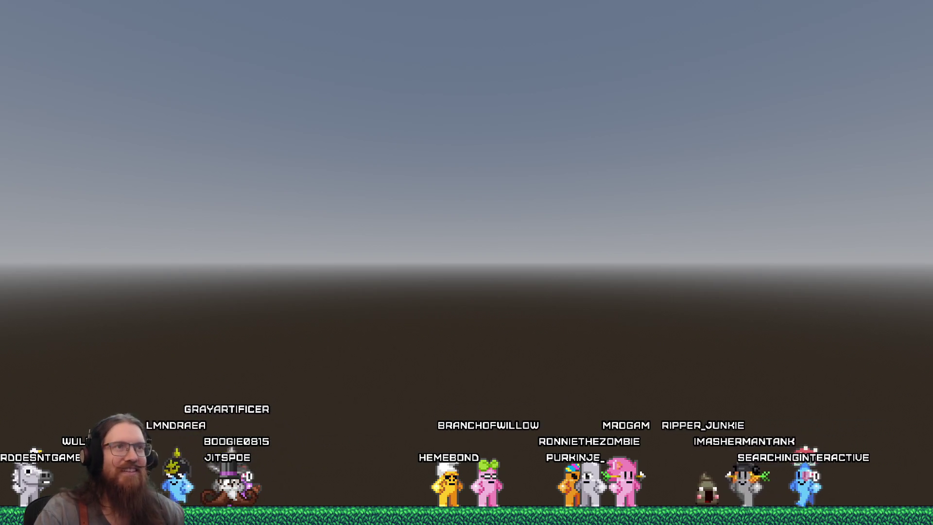
Step: Open app_2937650_kook_demo.vdf from the demo export folder in Notepad++, cursor at the desc line's end
key("alt+Tab")
key("alt+Tab")
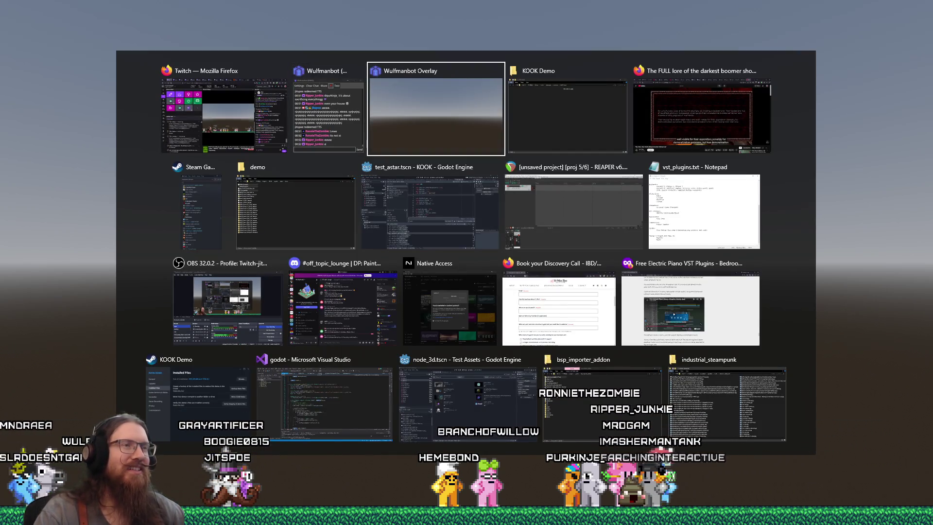
left_click(275, 229)
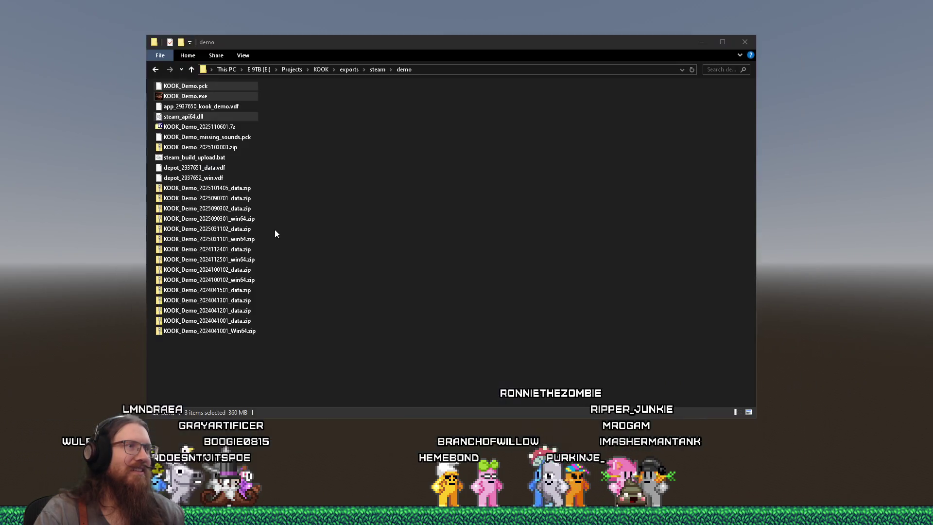
right_click(215, 109)
left_click(249, 171)
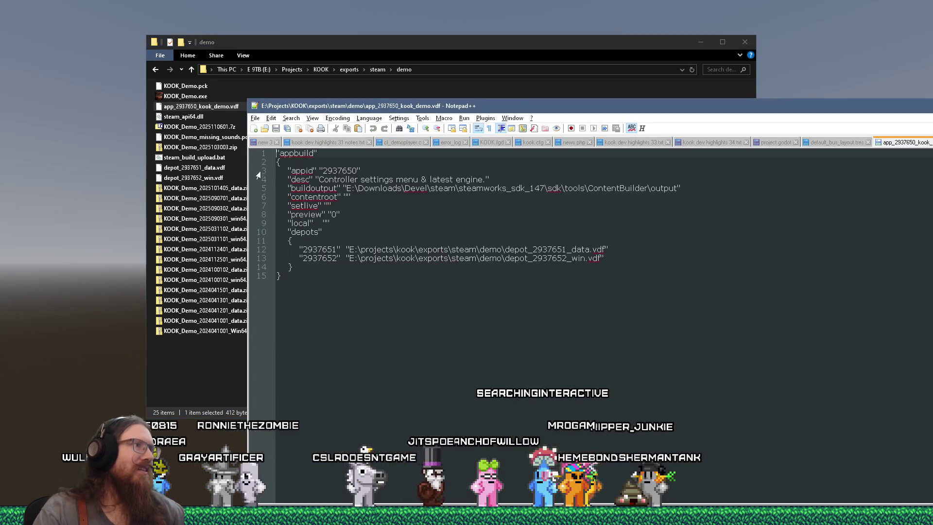
left_click(483, 179)
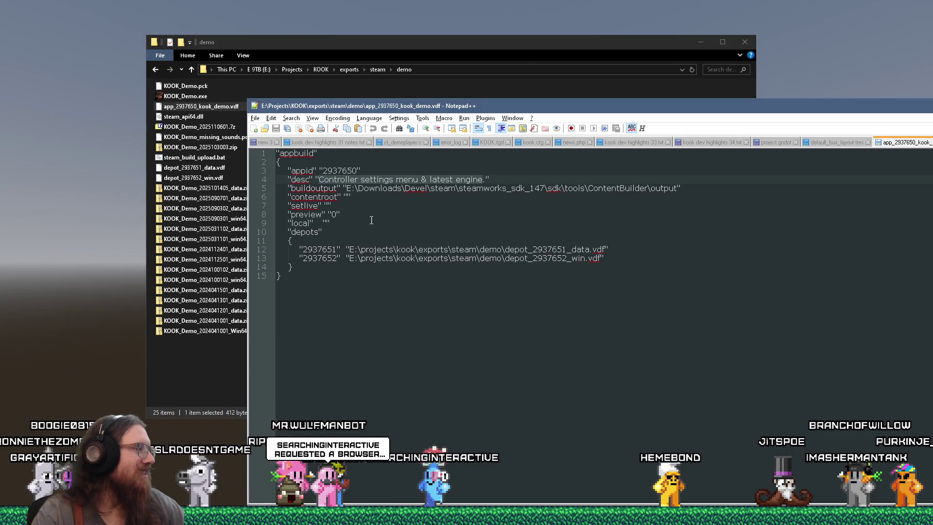
Step: Bring Firefox forward on the MaterialStorage race-condition pull request tab
mouse_move(466, 522)
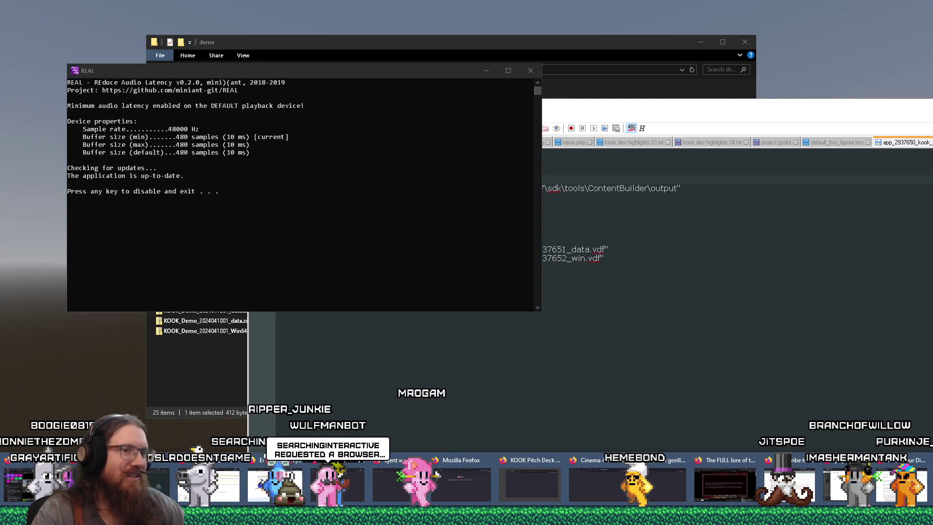
left_click(437, 474)
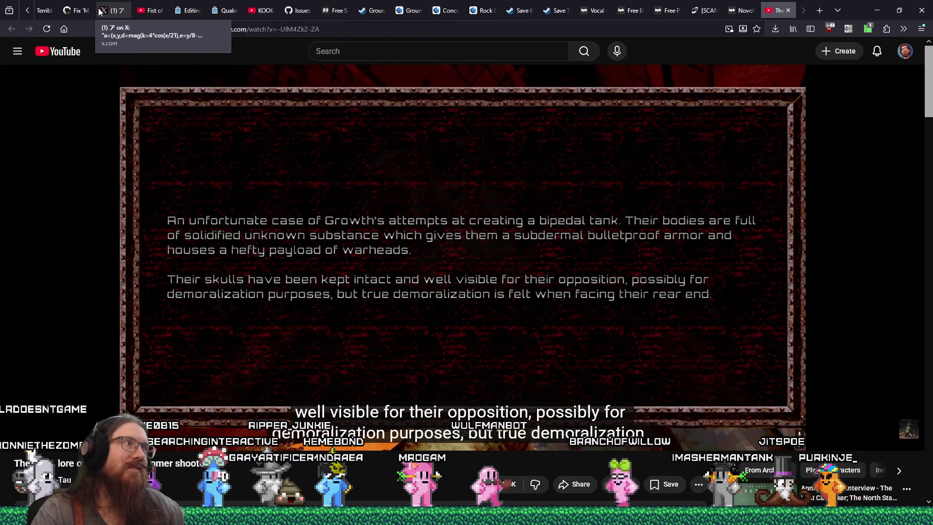
left_click(77, 9)
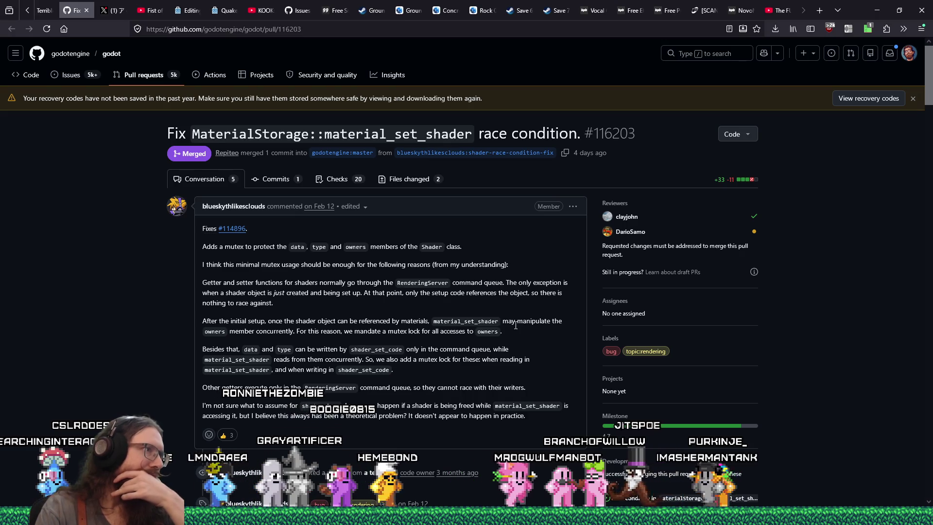
scroll(515, 325, "down", 20)
mouse_move(929, 247)
left_mouse_down()
mouse_move(925, 447)
mouse_move(902, 227)
mouse_move(876, 120)
mouse_move(895, 137)
left_mouse_up()
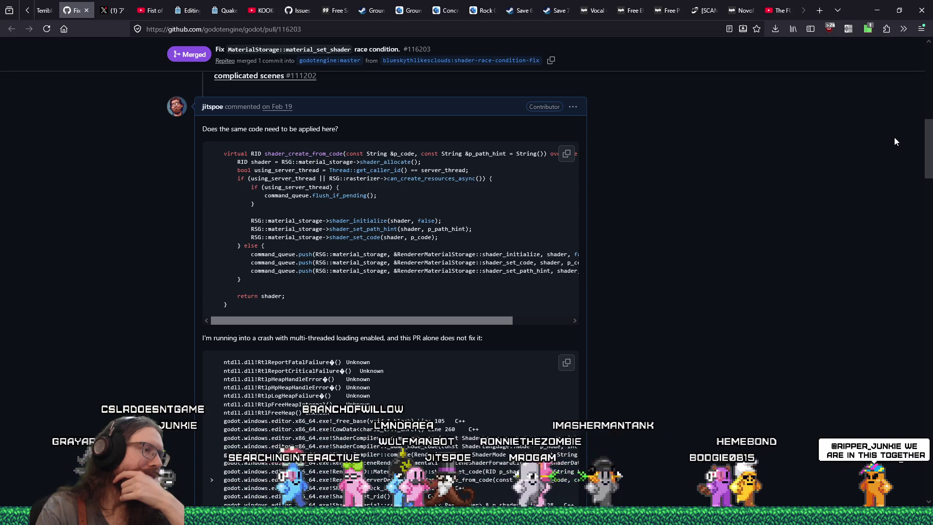
Step: Read the pull request down to its merged notice, then return to the Godot editor
scroll(895, 140, "up", 1)
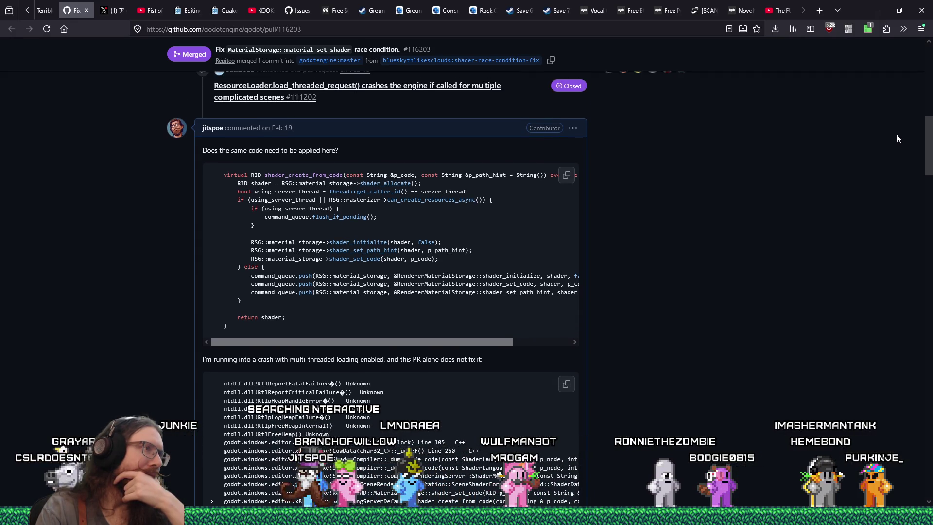
scroll(897, 136, "down", 10)
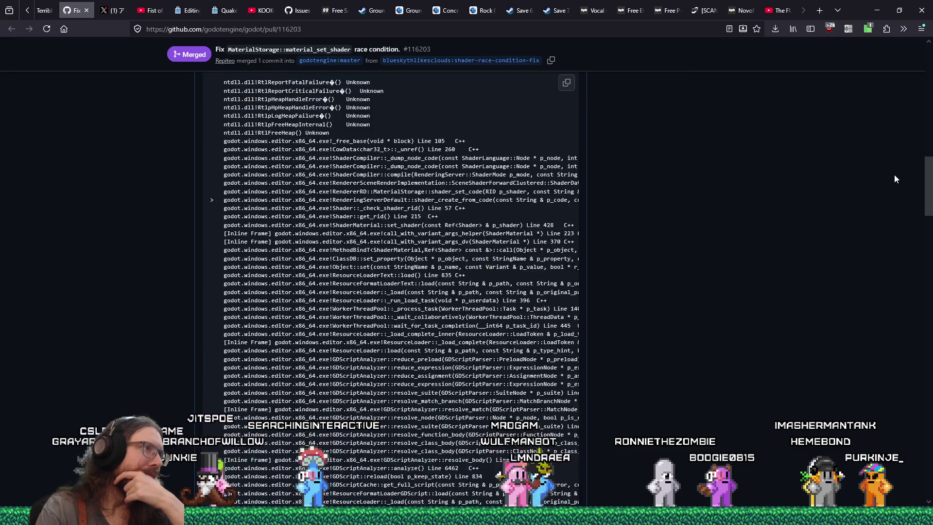
scroll(892, 249, "down", 15)
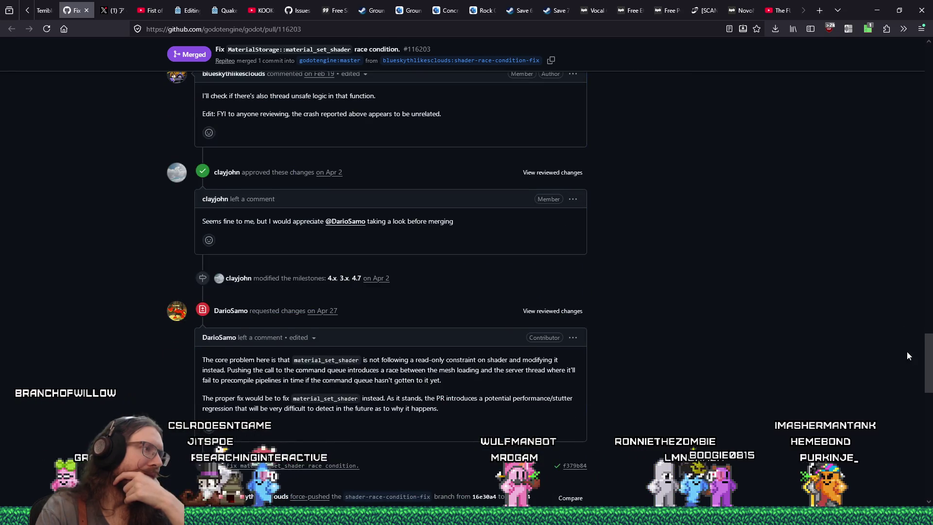
scroll(908, 358, "down", 10)
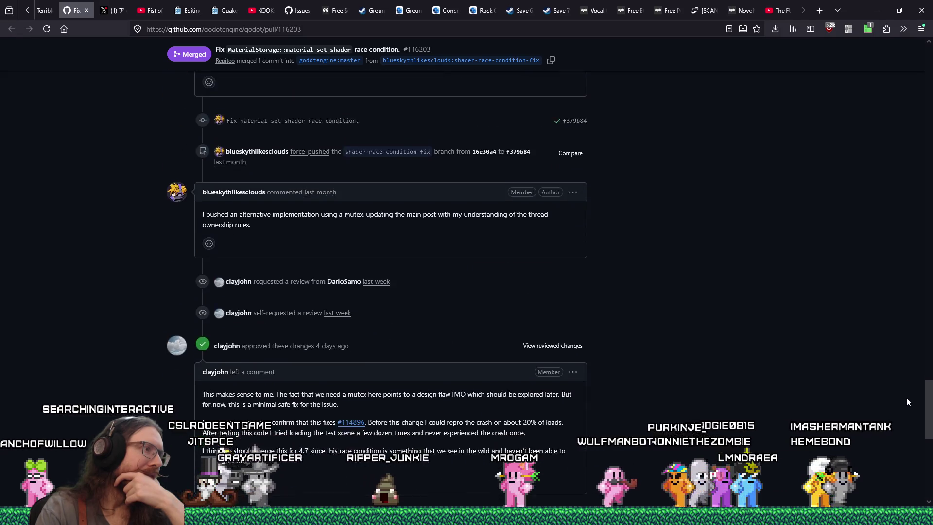
scroll(907, 408, "down", 1)
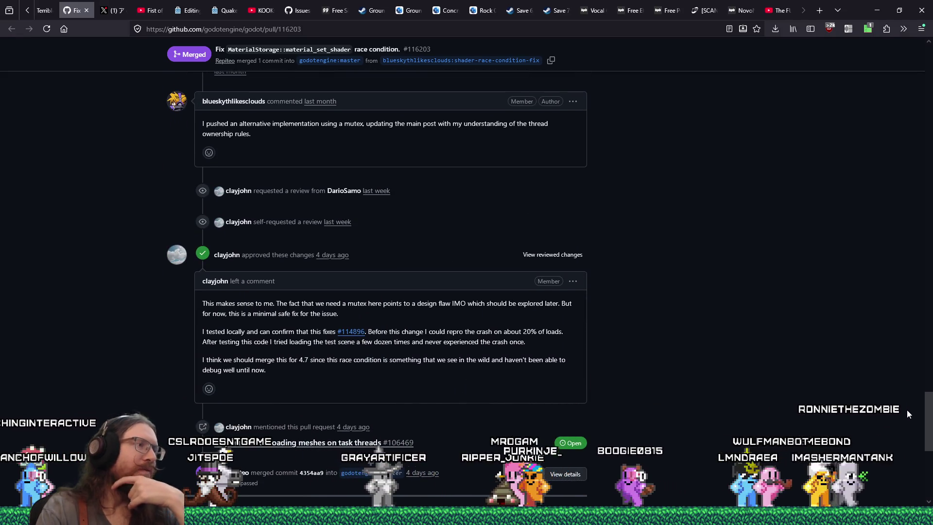
scroll(907, 411, "down", 1)
scroll(908, 416, "down", 6)
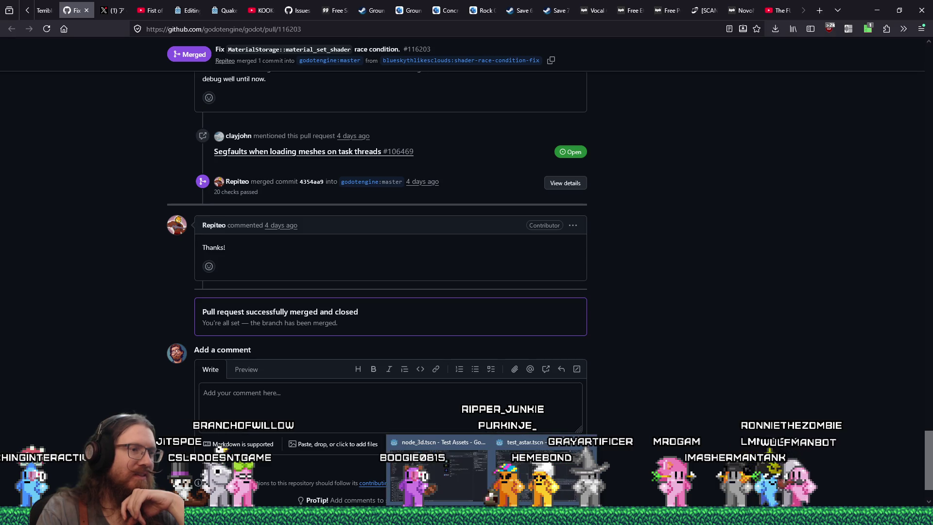
left_click(544, 469)
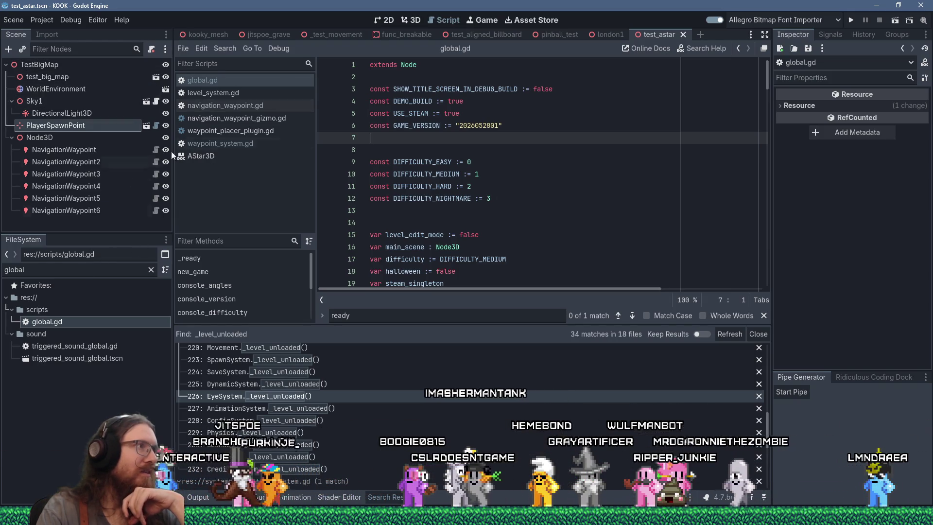
Step: In level_system.gd, change USE_THREADED_LOADING from false to true
left_click(228, 93)
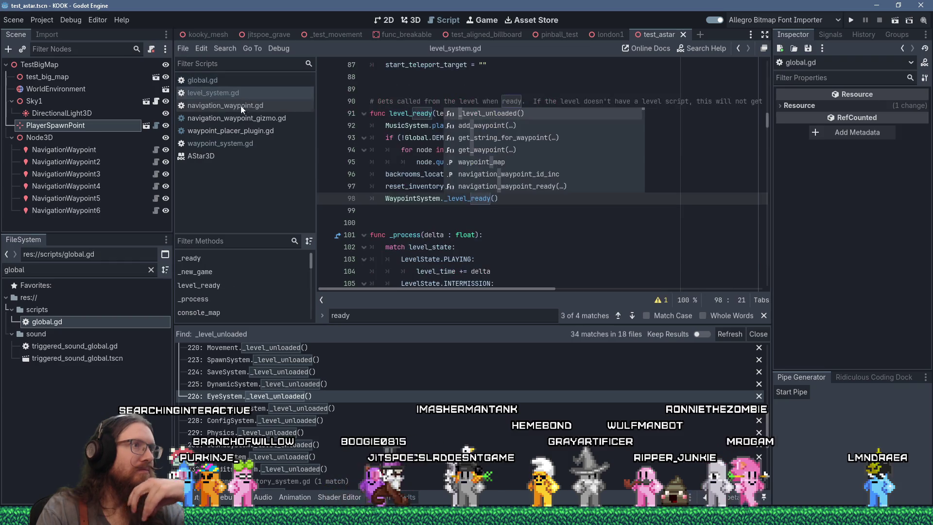
left_click(678, 231)
left_click_drag(769, 124, 769, 76)
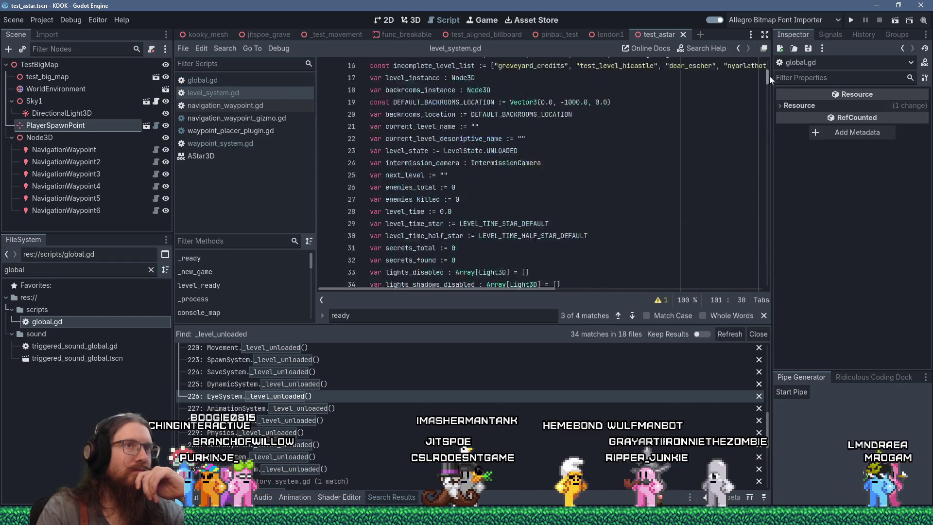
scroll(554, 170, "down", 3)
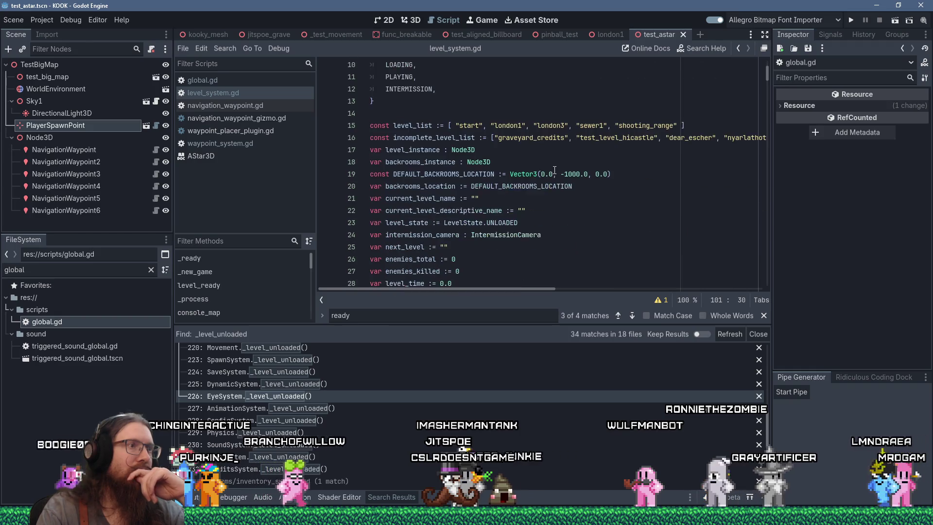
scroll(555, 170, "down", 9)
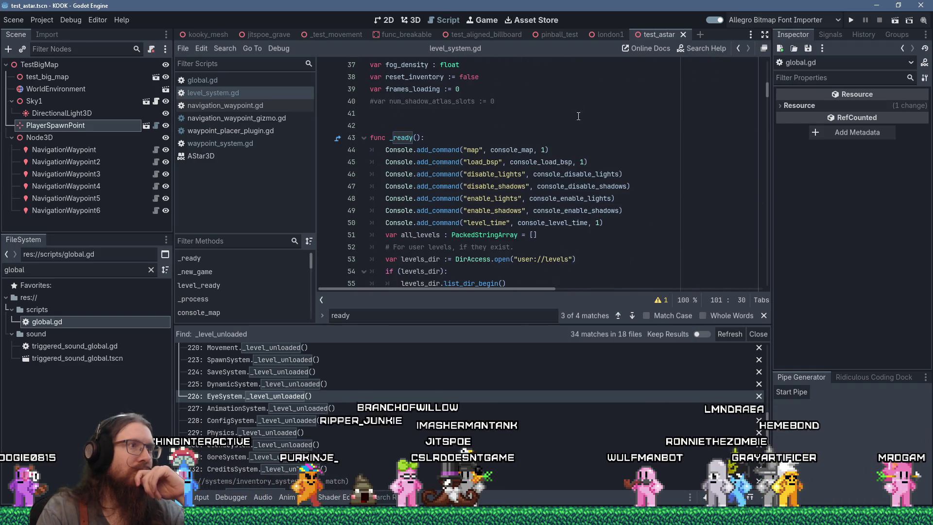
left_click(586, 90)
key("ctrl+Home")
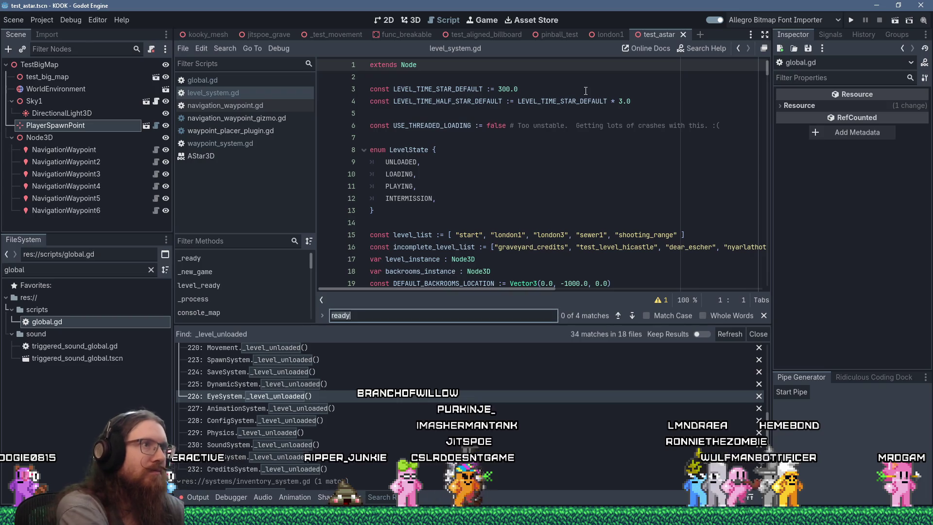
key("Escape")
double_click(496, 125)
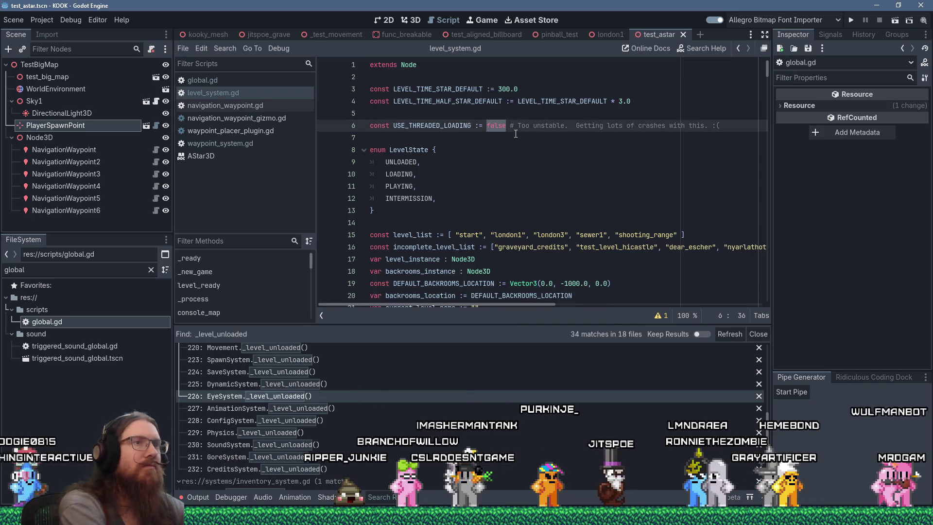
type("true")
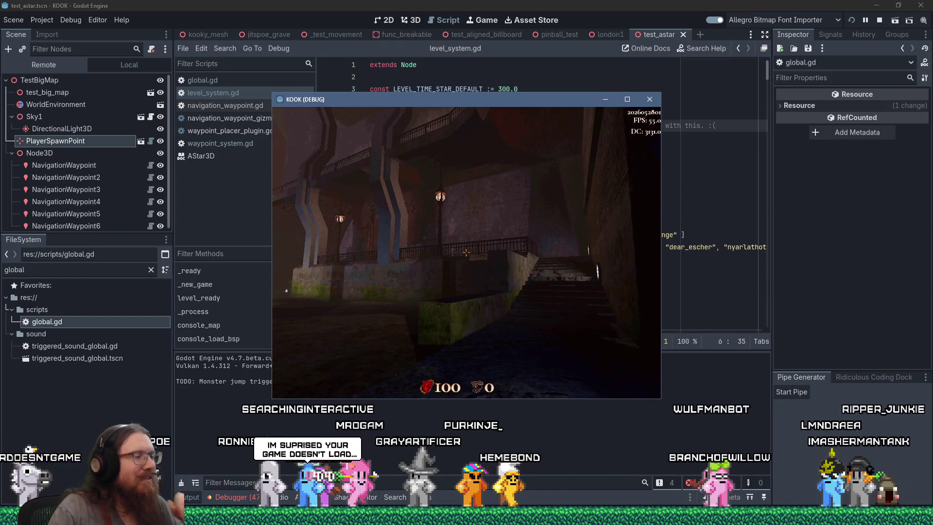
Step: Make the running game fill the screen, grab the revolver, and shoot the robed enemies
key("grave")
left_click(627, 99)
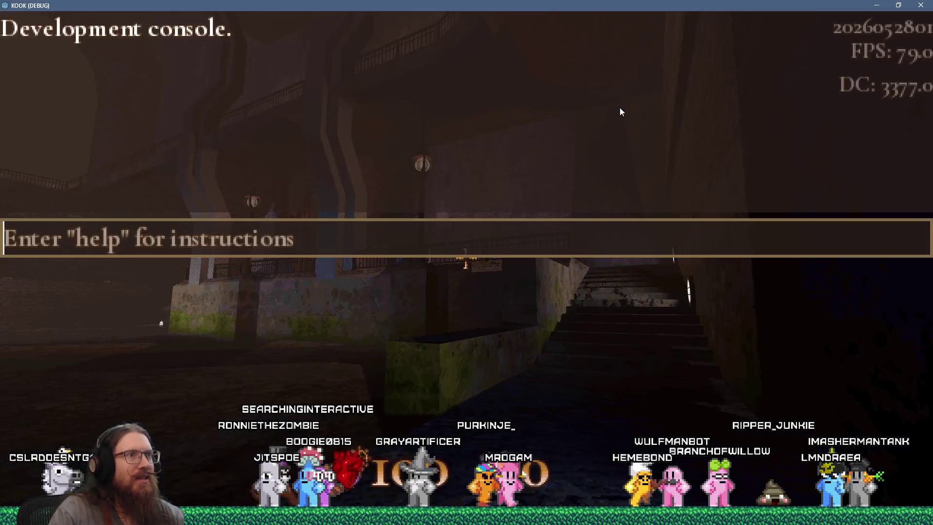
key("grave")
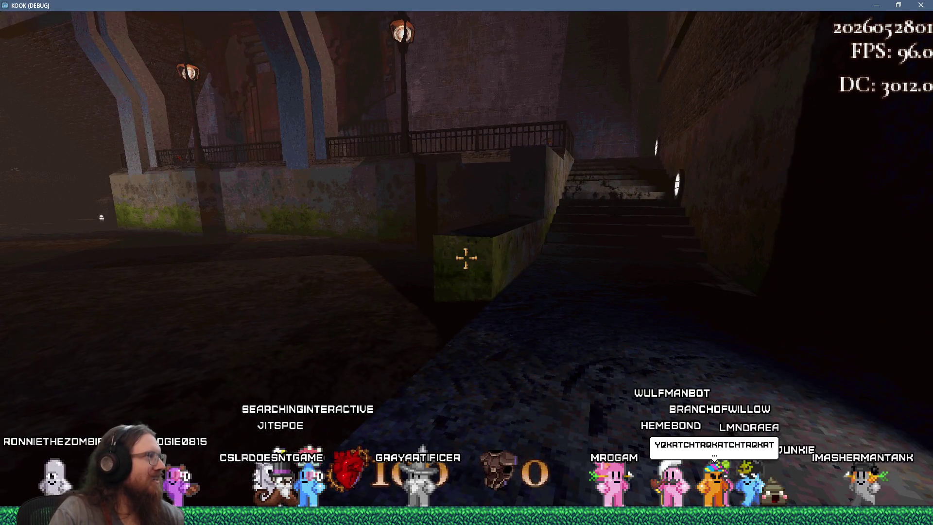
key("w")
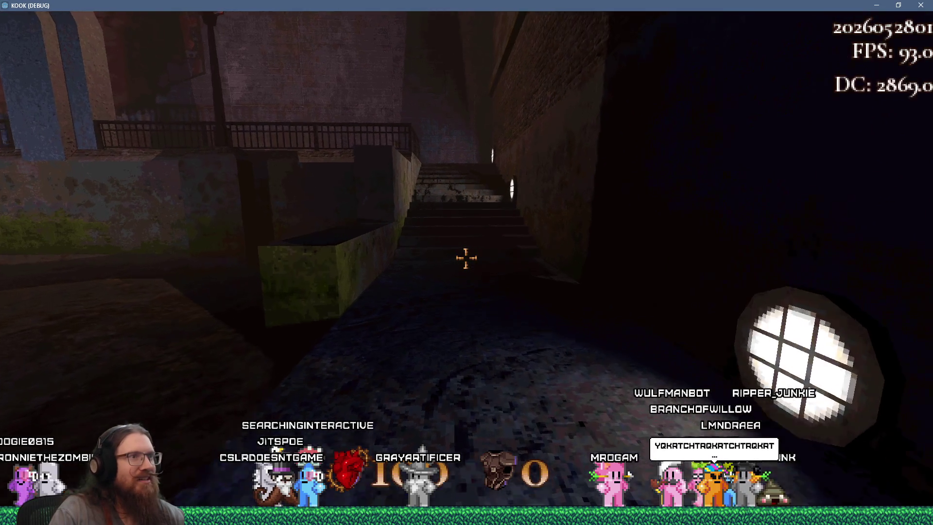
key("w")
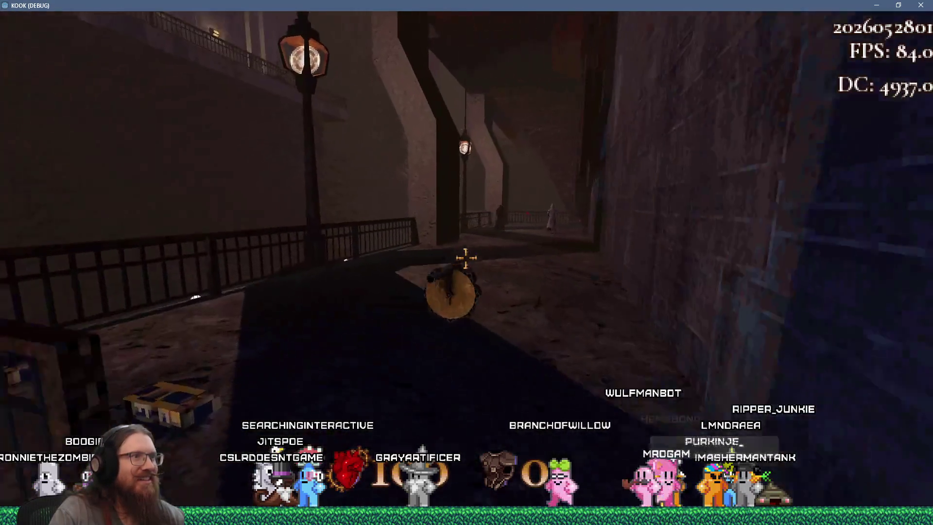
key("w")
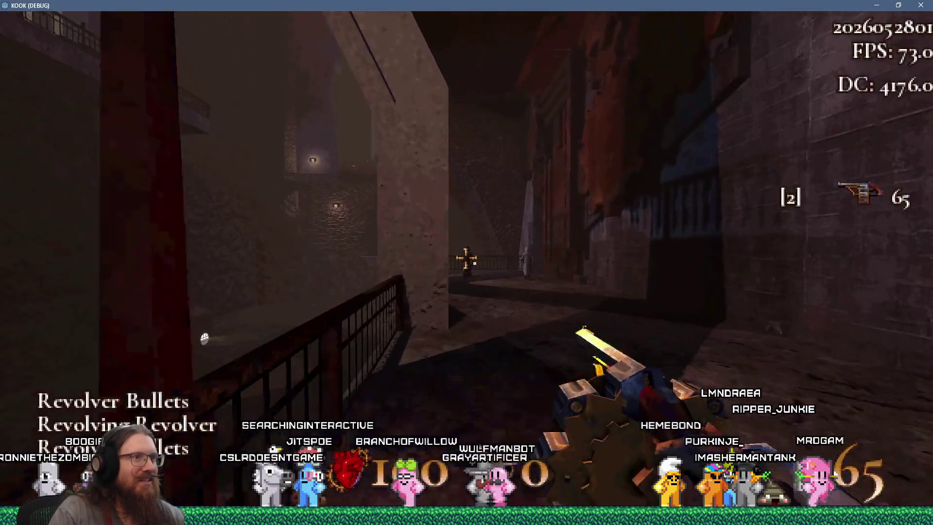
left_click(465, 258)
left_click(465, 258)
Step: Fire toward the lit courtyard and staircase, climb onto the balcony, then pause the game
key("w")
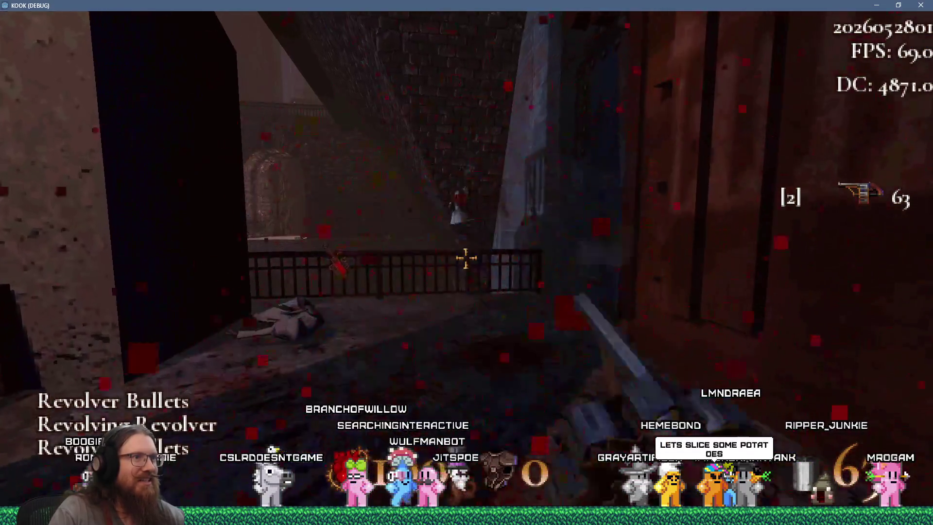
key("w")
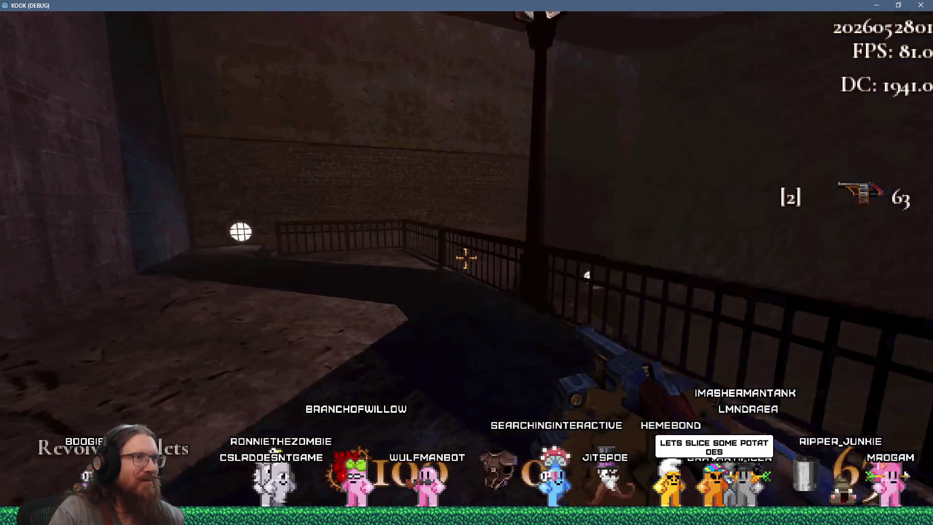
key("w")
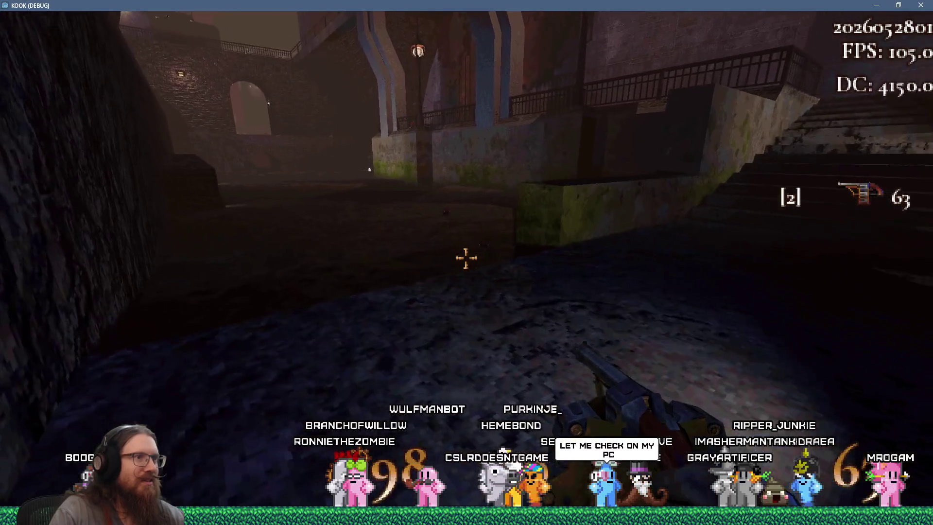
left_click(466, 258)
left_click(466, 259)
left_click(466, 258)
left_click(466, 258)
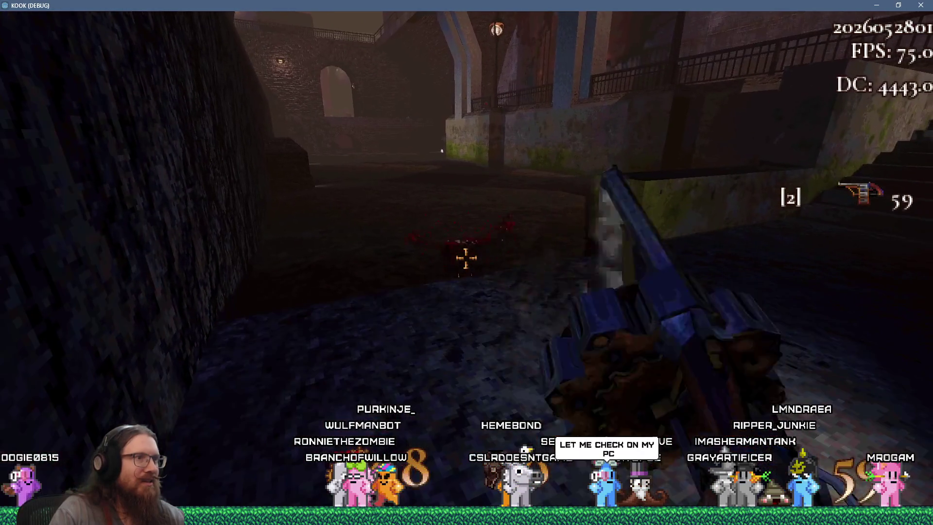
left_click(466, 258)
key("w")
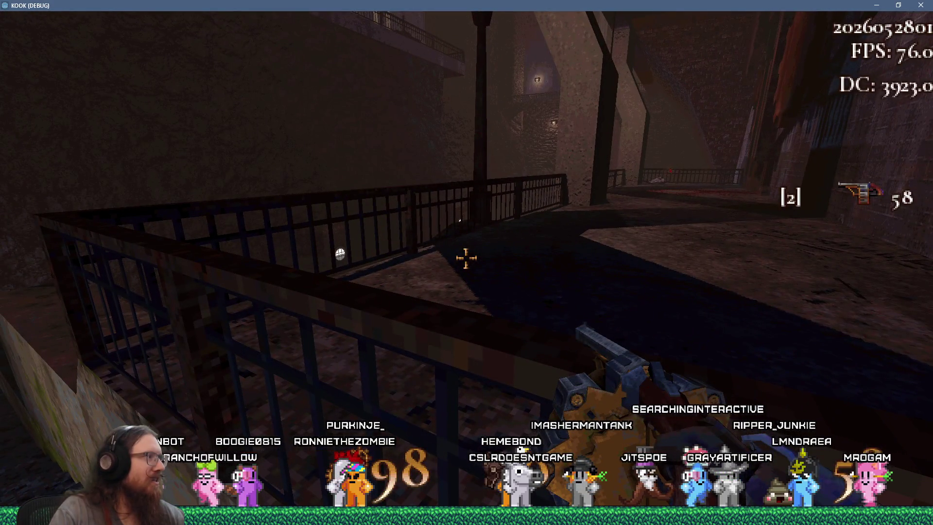
key("grave")
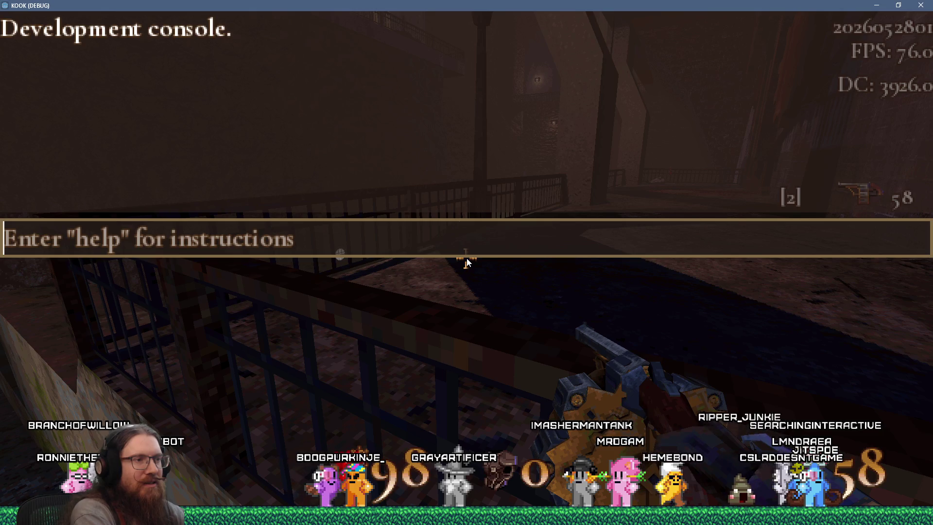
key("Escape")
key("Escape")
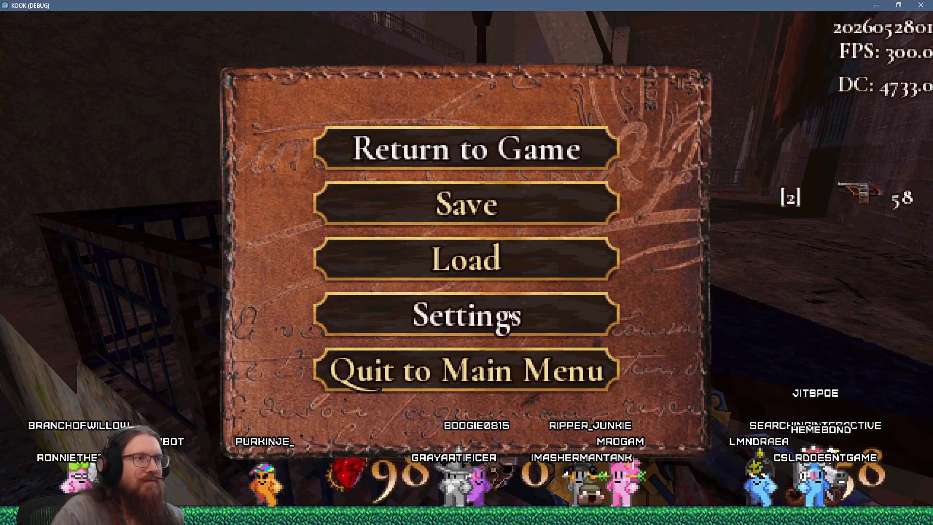
Step: Quit to the main menu, start a new game, and walk through the hub into the purple credits portal
left_click(501, 372)
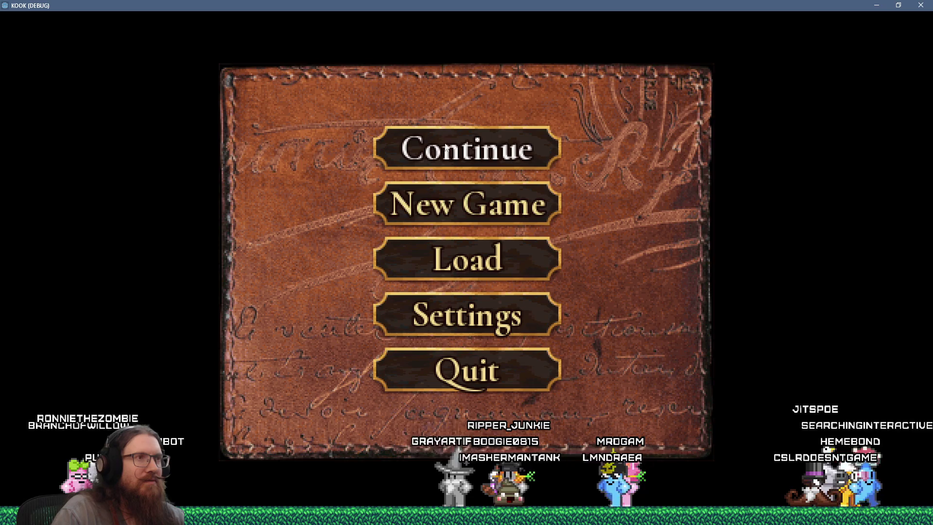
left_click(453, 162)
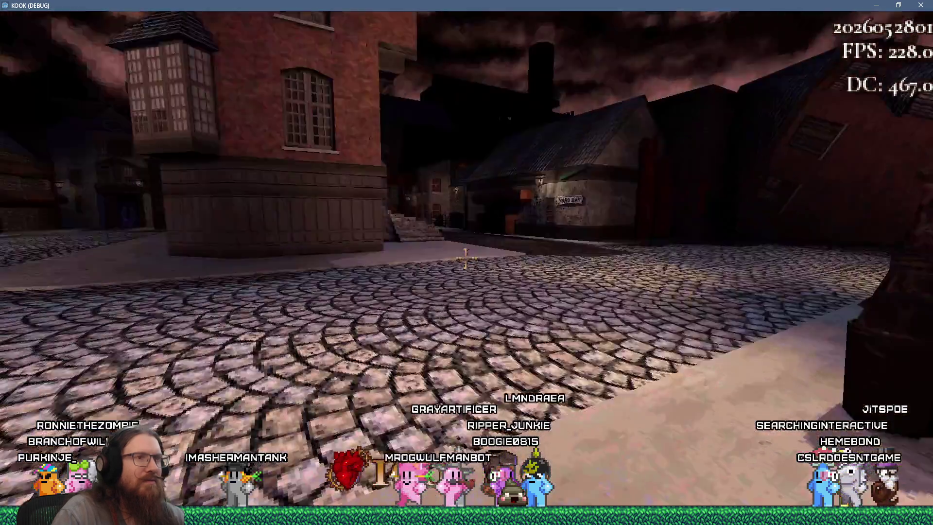
key("w")
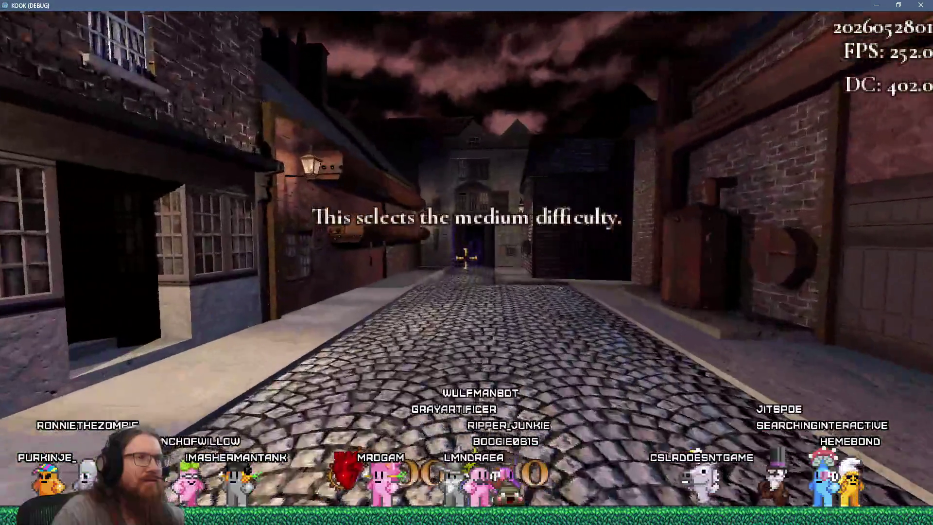
key("w")
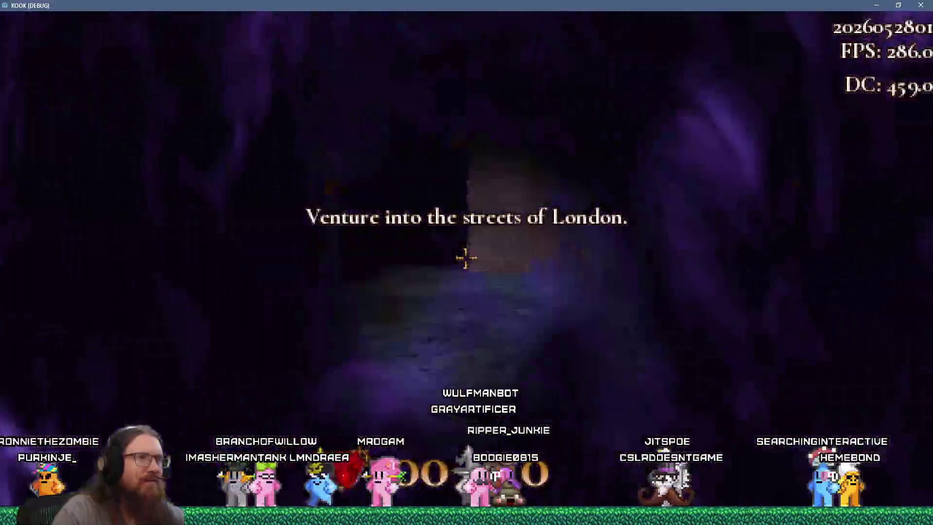
key("w")
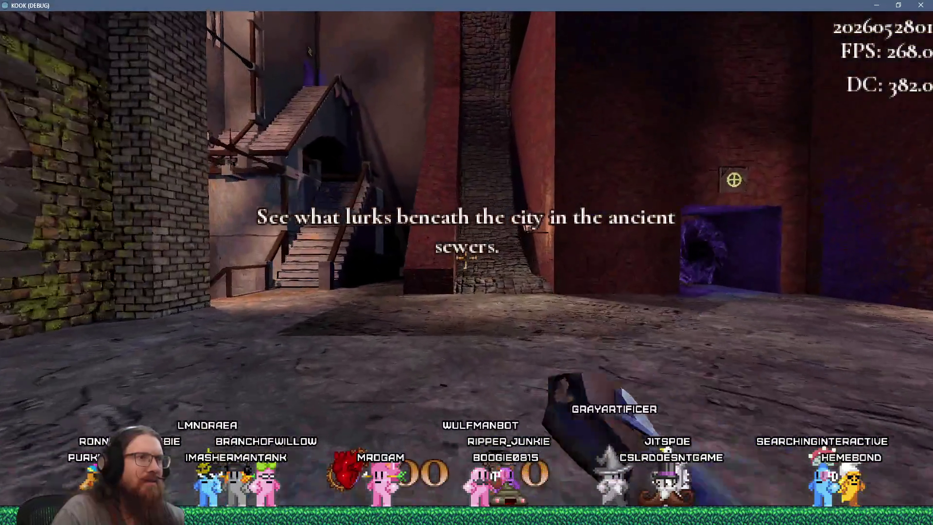
key("w")
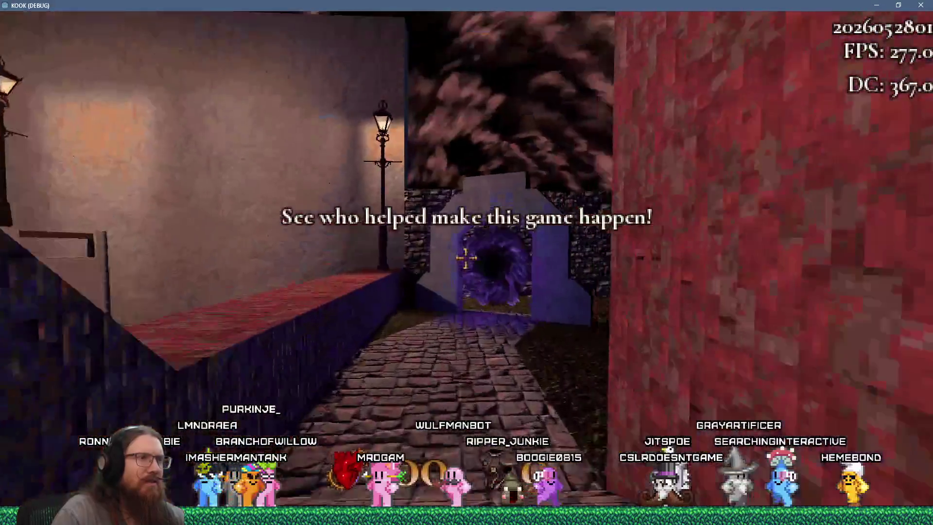
key("w")
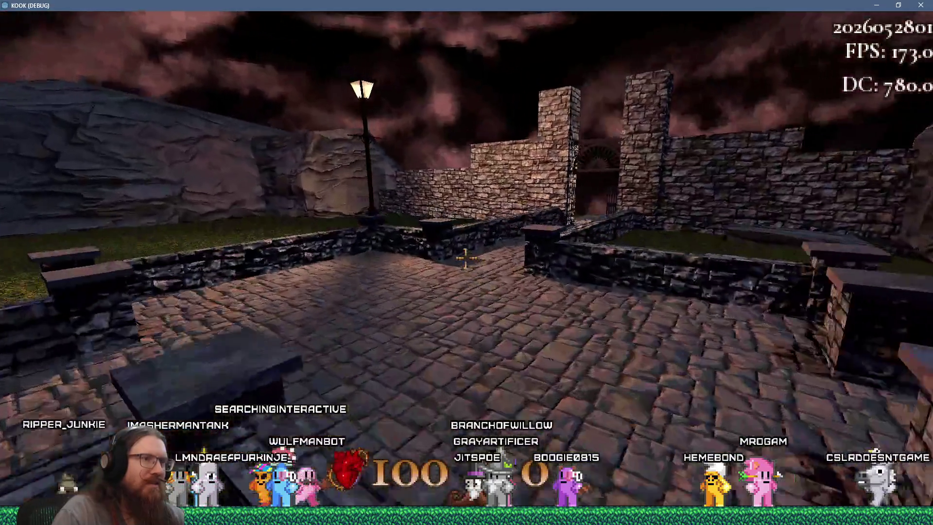
Step: Cross the stone bridge, pick up the ball on the pavement, and shoot the target ahead
key("w")
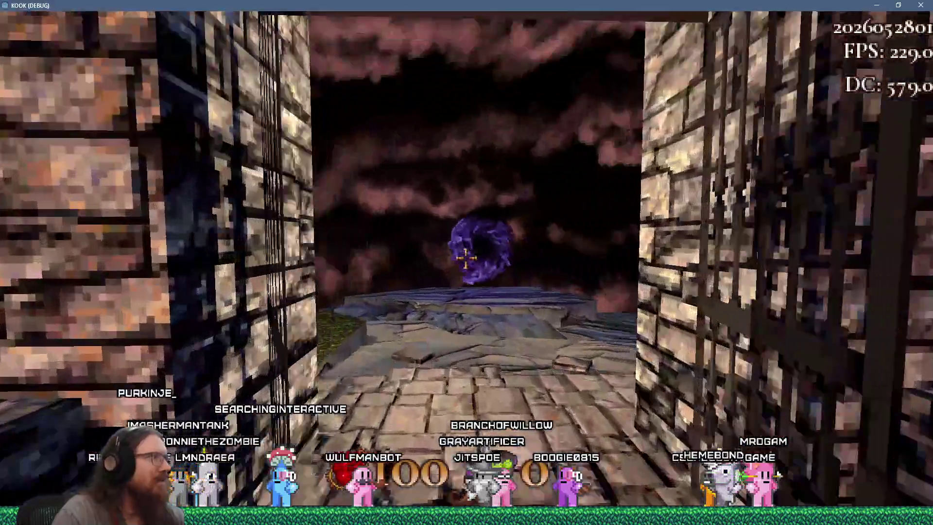
key("w")
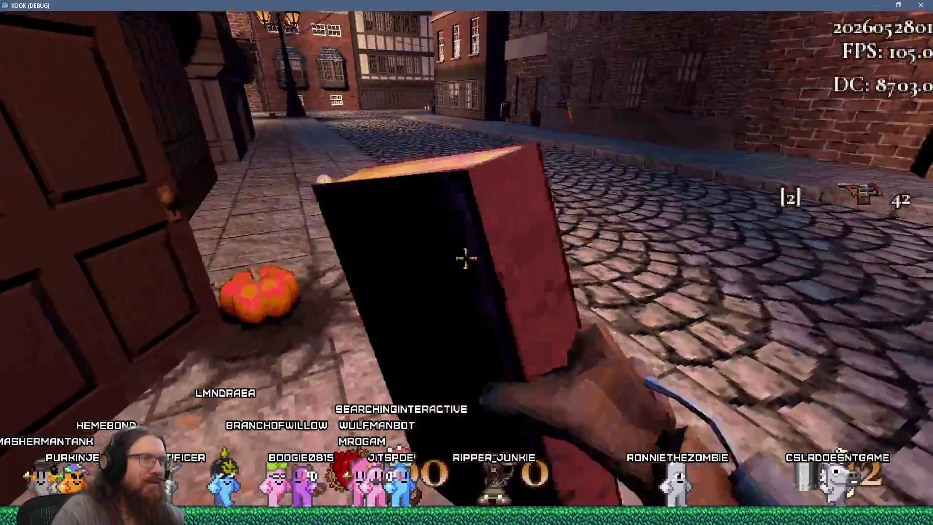
mouse_move(466, 258)
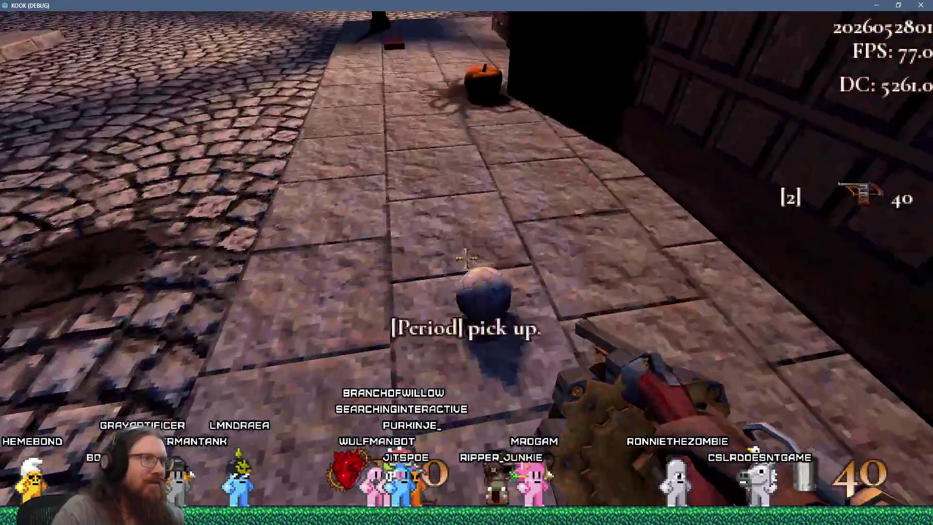
key("period")
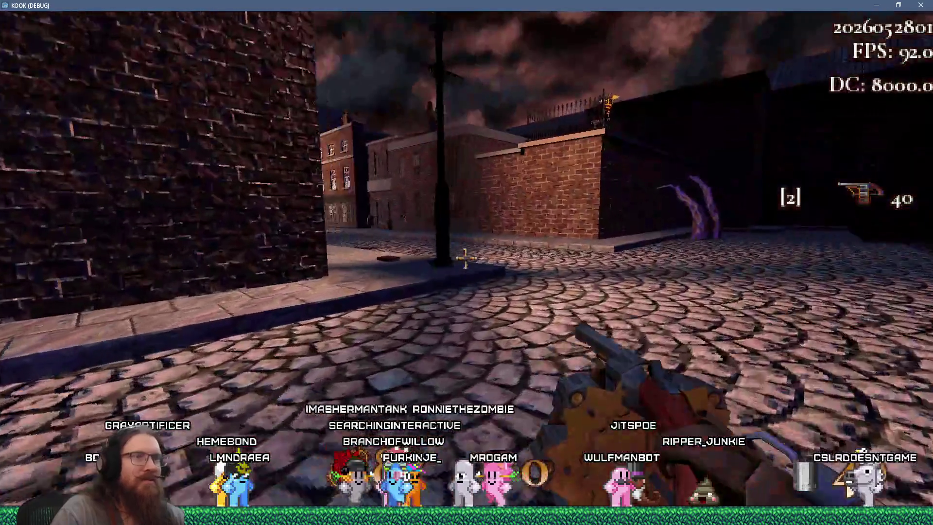
key("w")
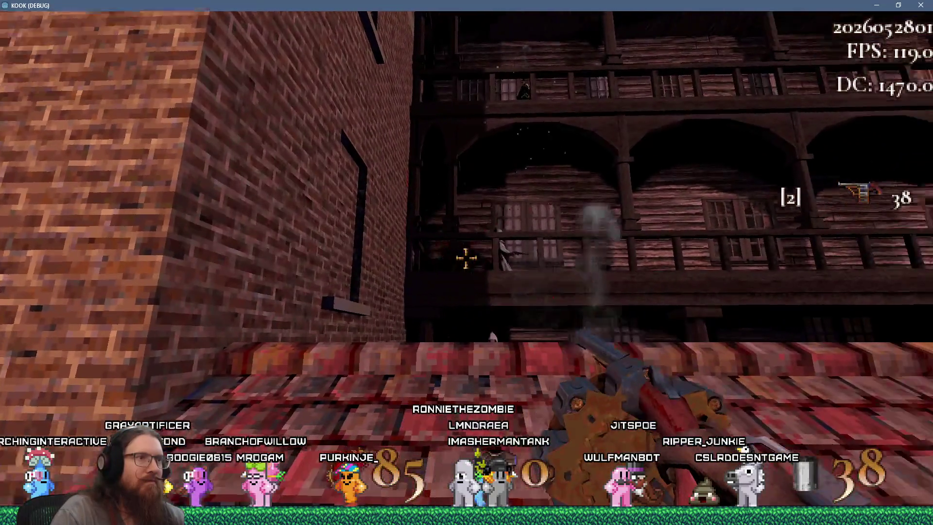
left_click(466, 258)
Step: Collect health and armor along the street, shoot the enemy at the iron gate, and keep moving until dying
key("w")
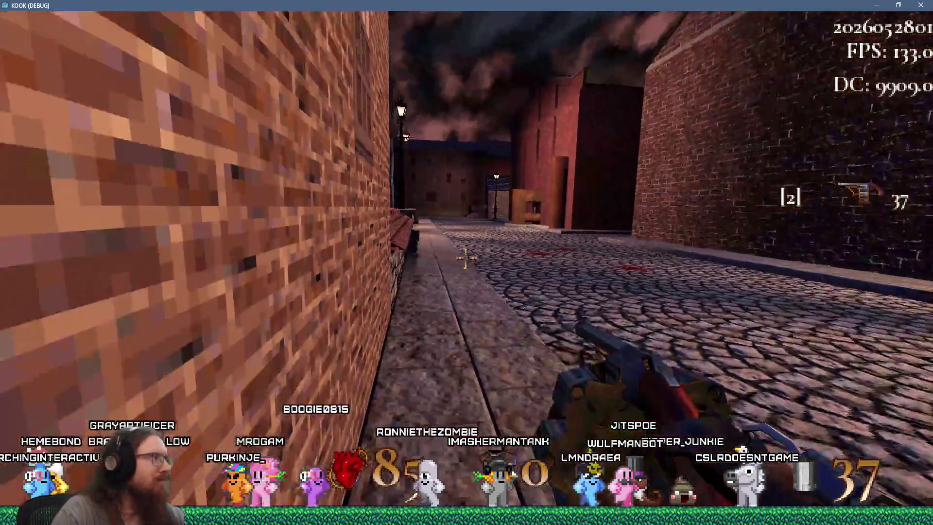
key("w")
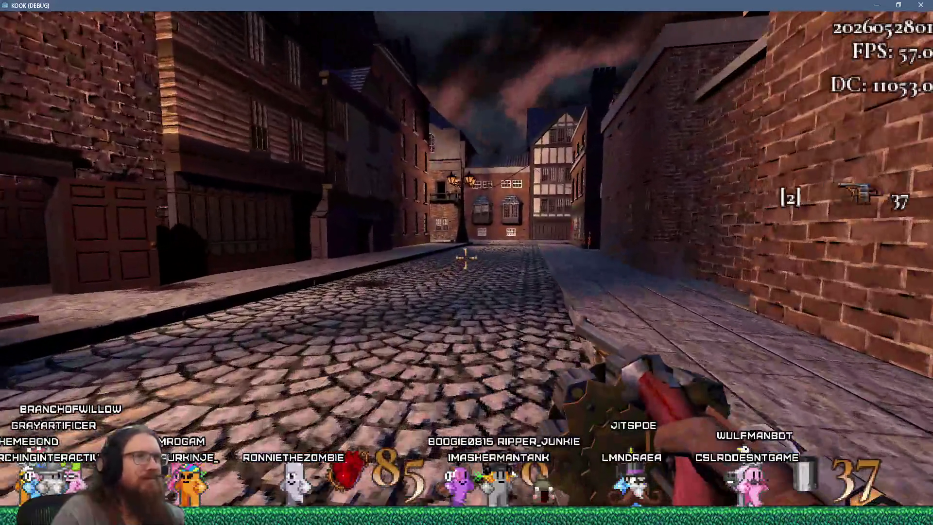
key("w")
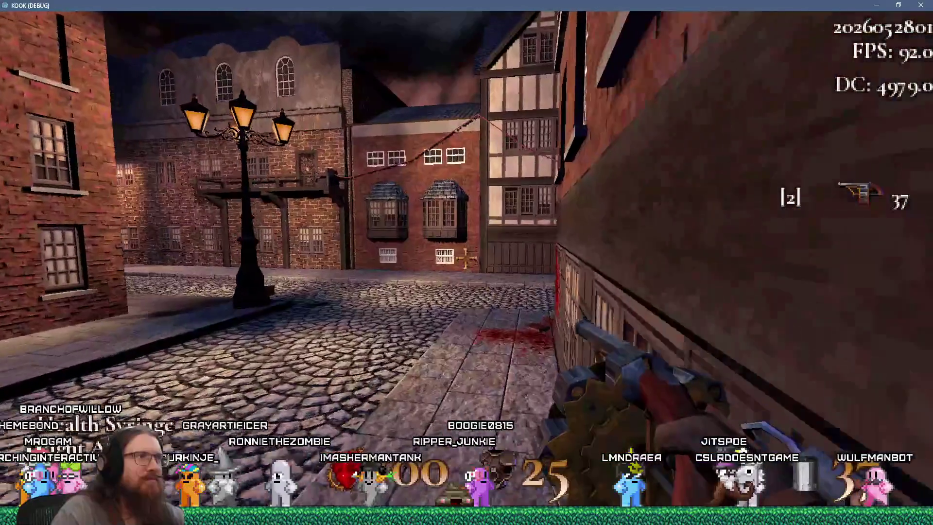
key("w")
left_click(466, 258)
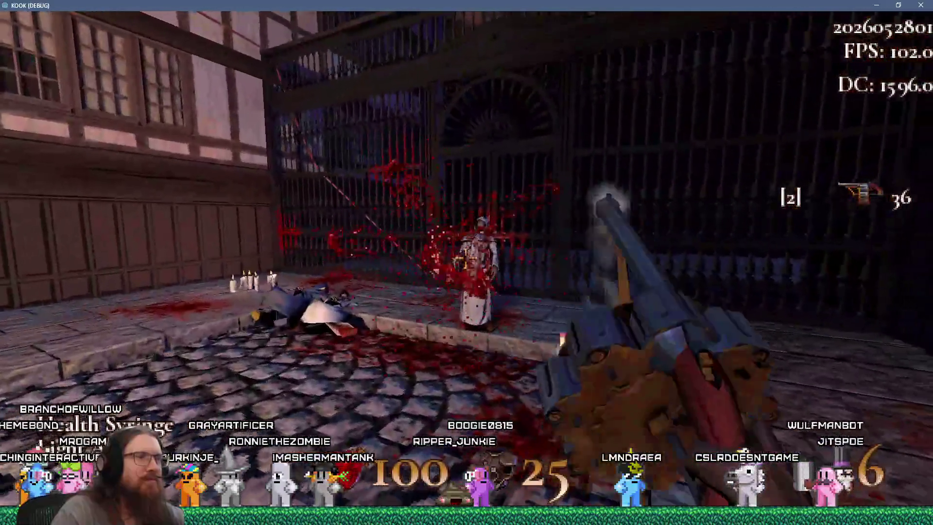
left_click(466, 257)
key("w")
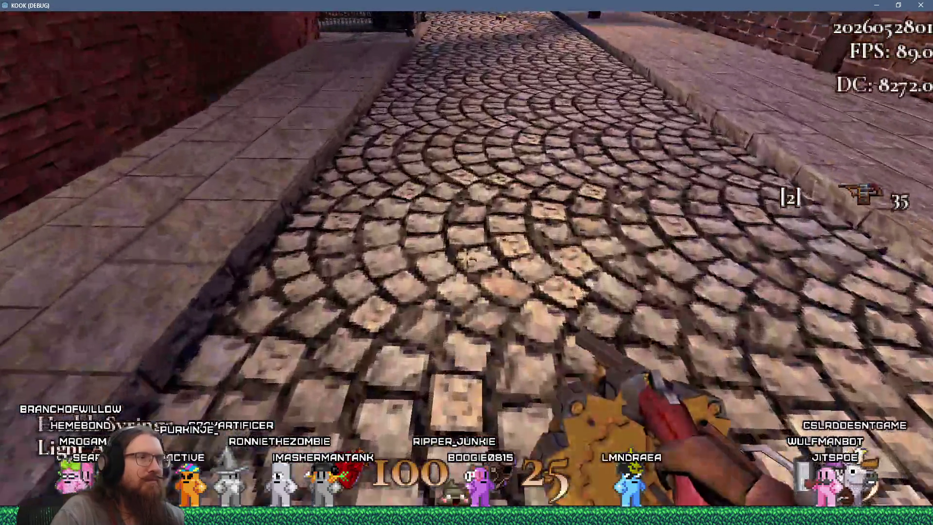
key("w")
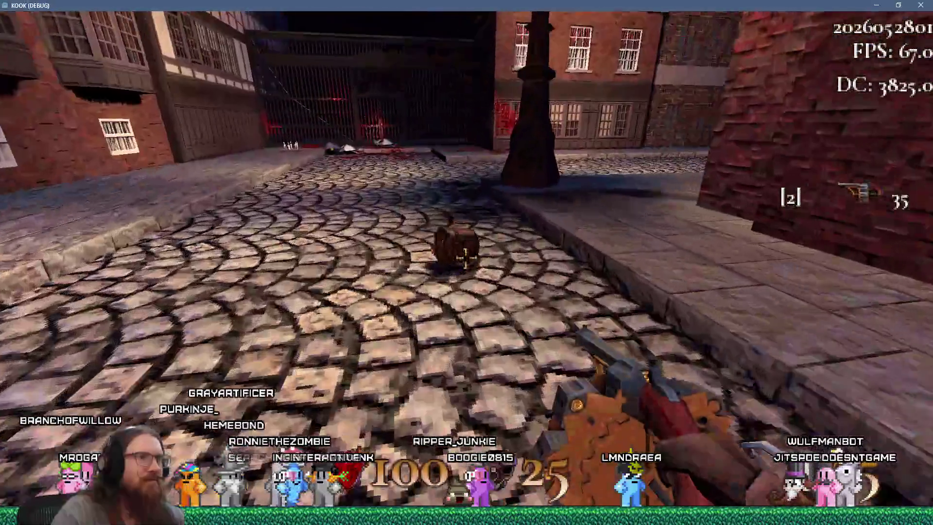
key("w")
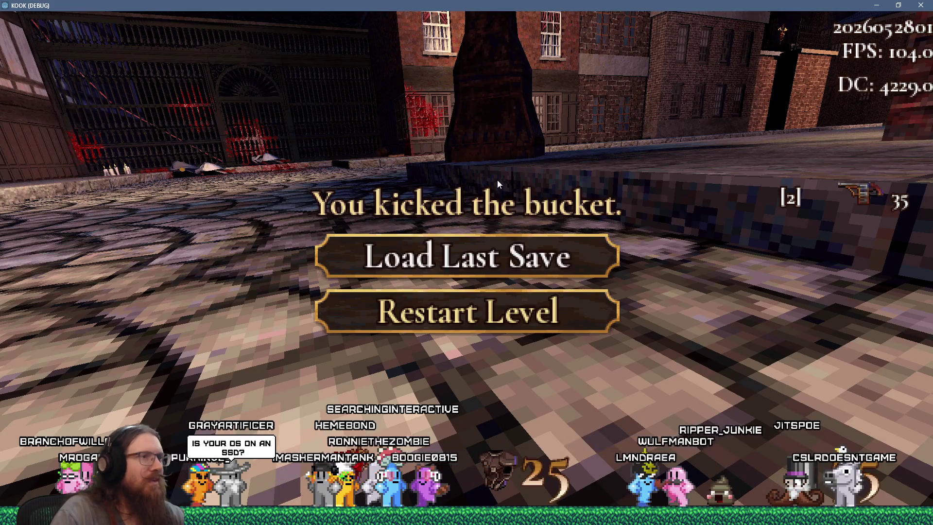
Step: Quit the game with the console's quit command and switch to Firefox
key("grave")
type("quit")
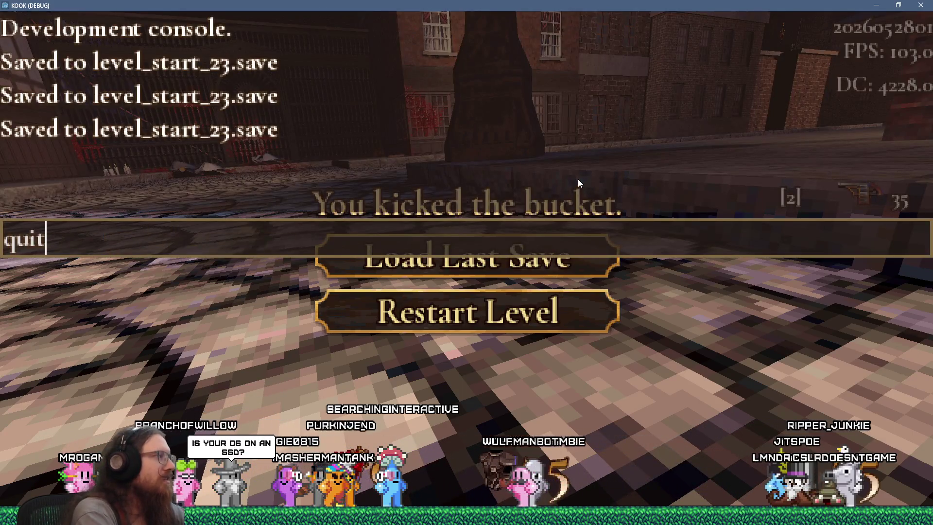
key("Return")
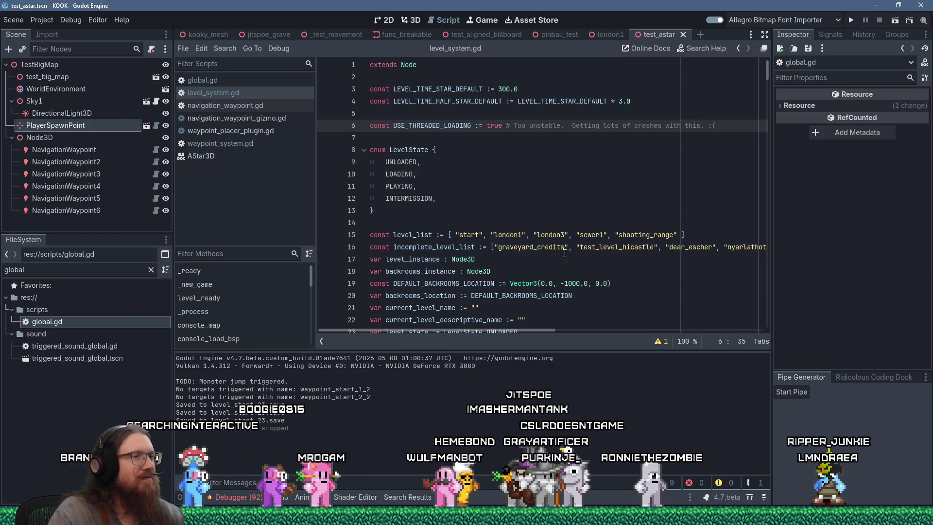
key("alt+Tab")
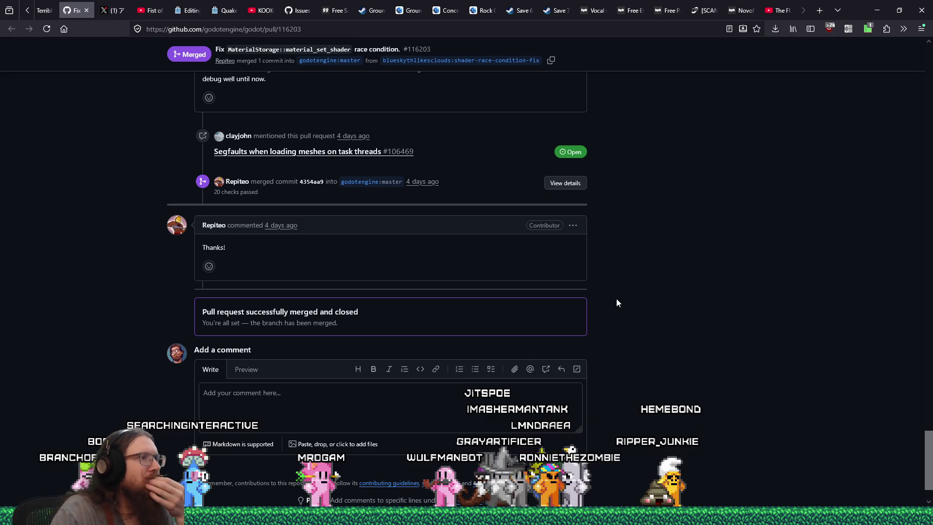
Step: Scroll through the pull request's comments, then close its GitHub tab
scroll(617, 302, "up", 10)
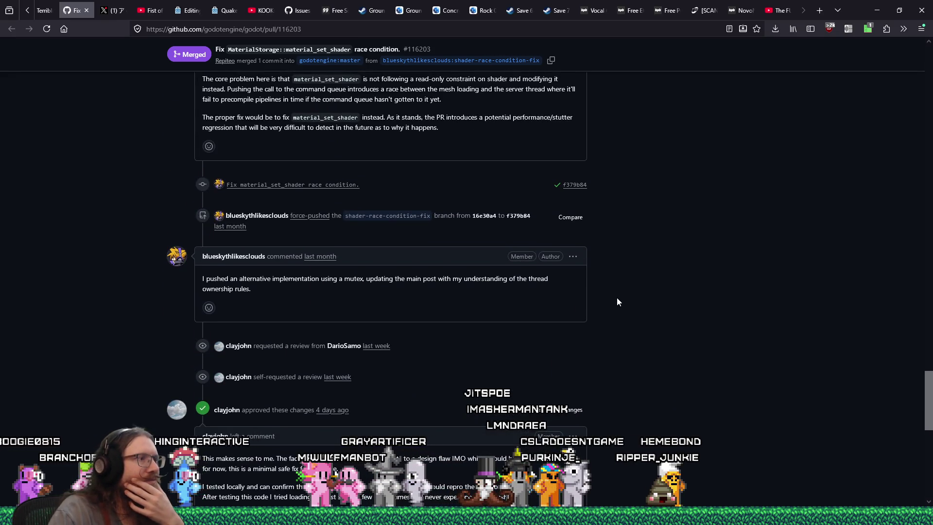
mouse_move(929, 378)
left_mouse_down()
mouse_move(929, 449)
mouse_move(930, 122)
left_mouse_up()
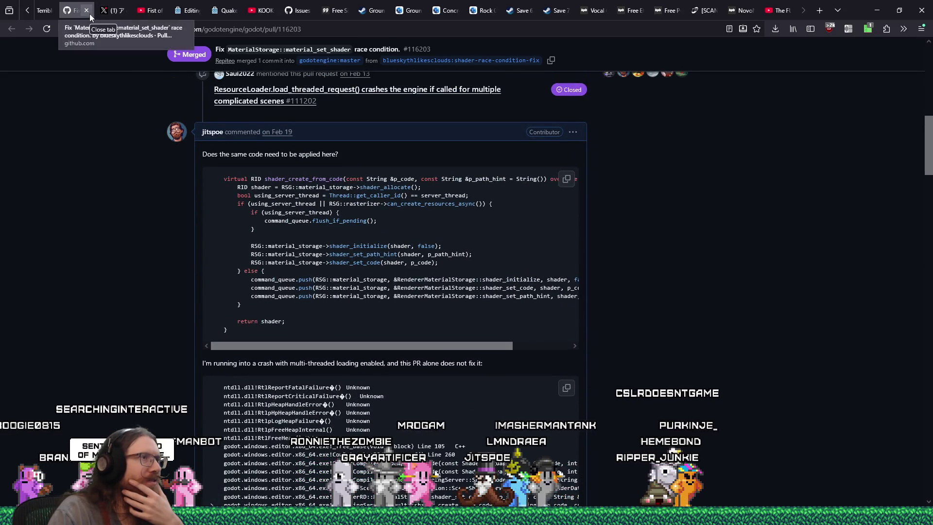
mouse_move(926, 196)
left_mouse_down()
mouse_move(924, 413)
mouse_move(915, 413)
mouse_move(927, 498)
left_mouse_up()
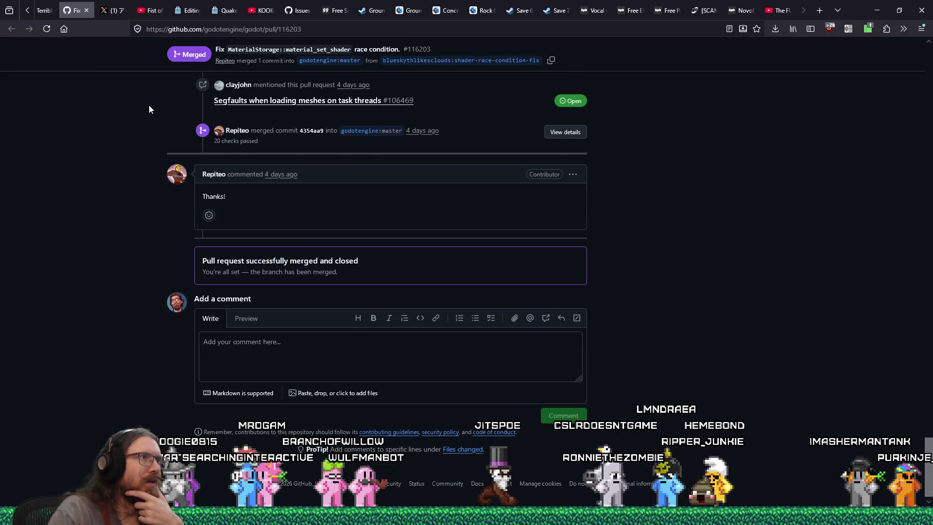
left_click(86, 11)
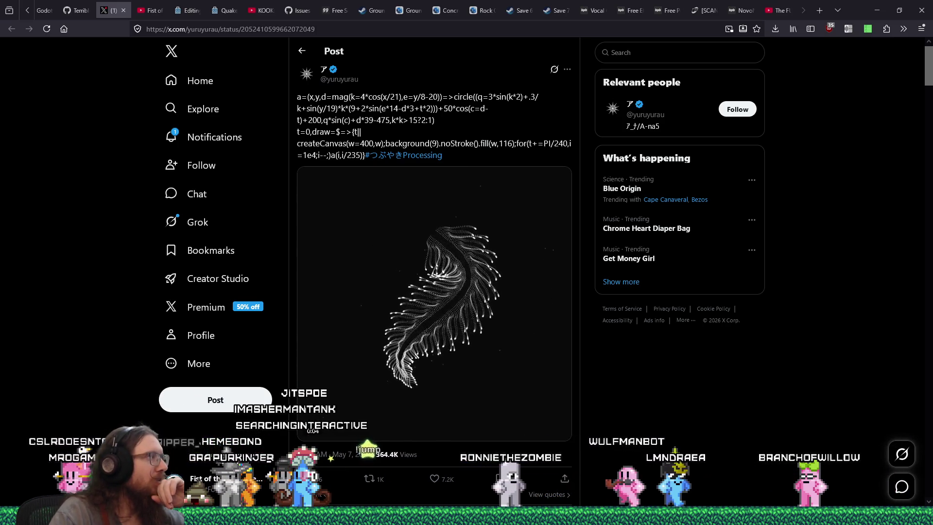
Step: Switch to Discord and play the video attachment in the direct message
key("alt+Tab")
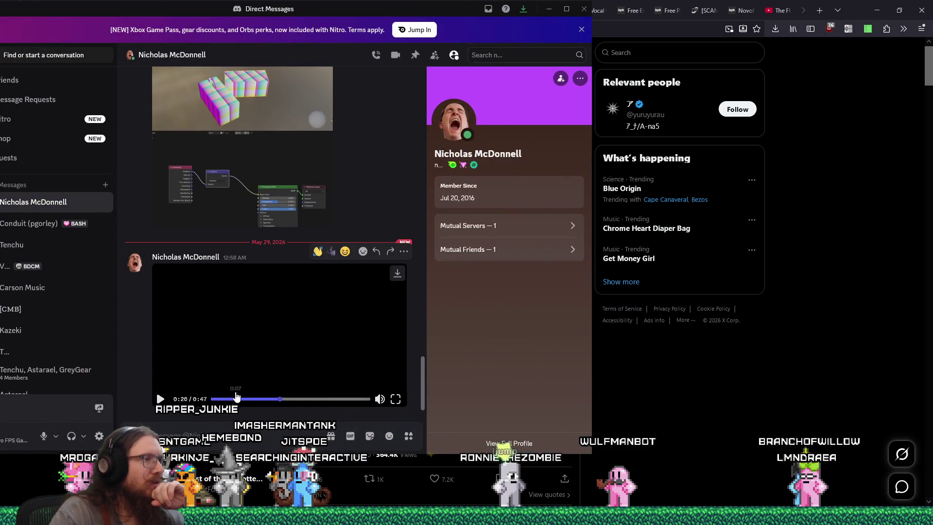
left_click(279, 330)
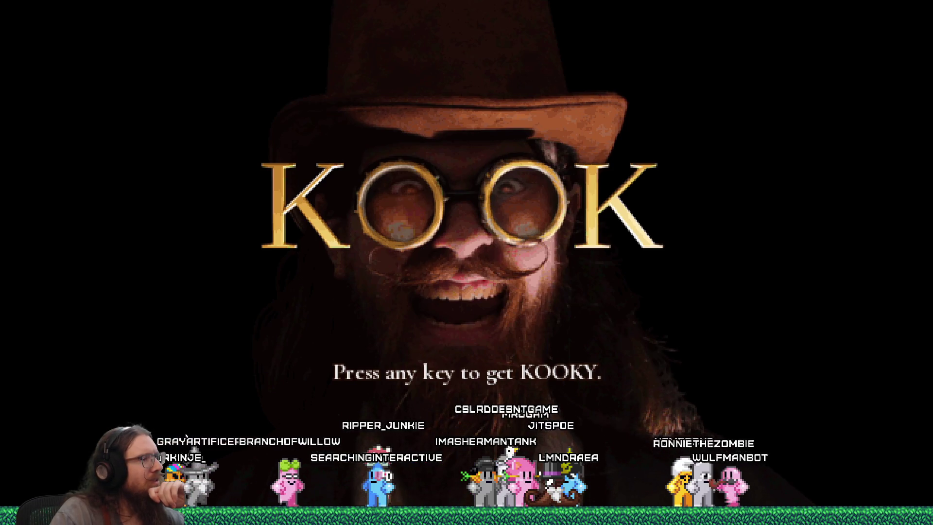
Step: Let the KOOK title-screen video play out full screen, then return to the Discord DM
key("Return")
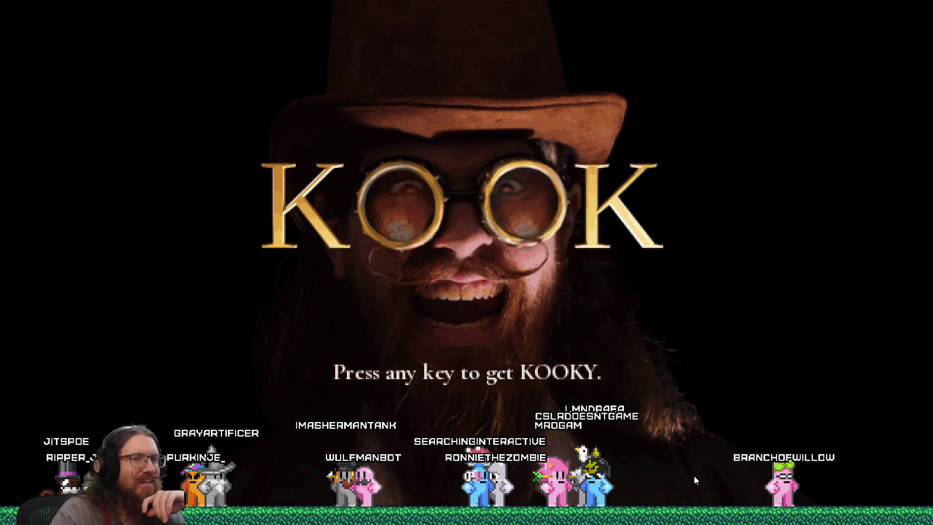
key("Return")
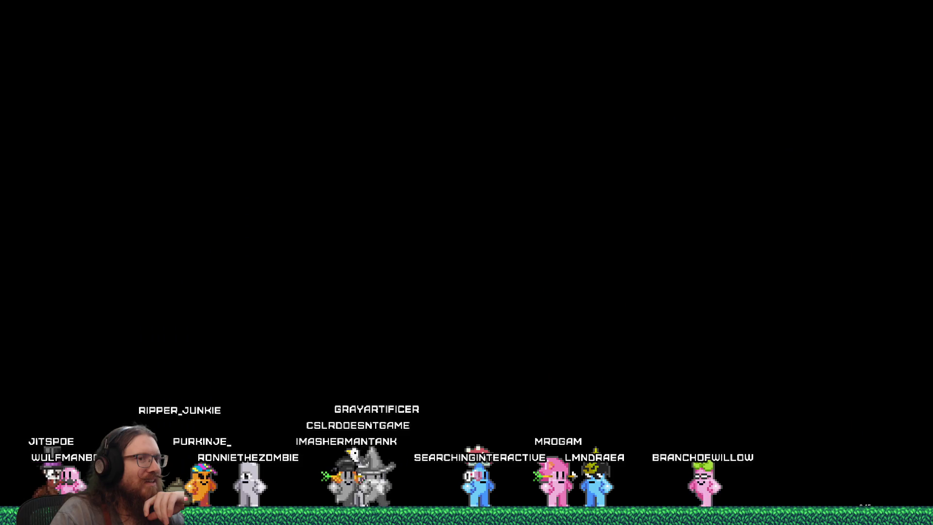
key("alt+Tab")
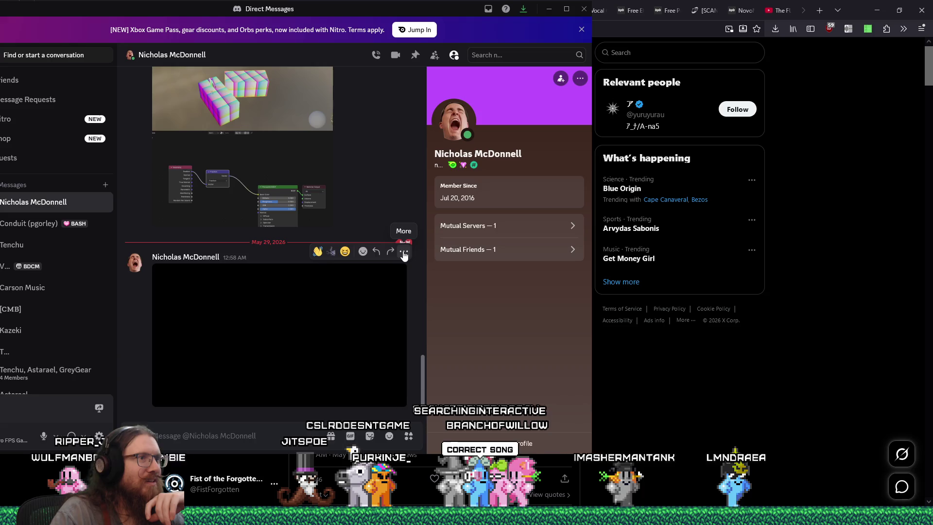
left_click(404, 253)
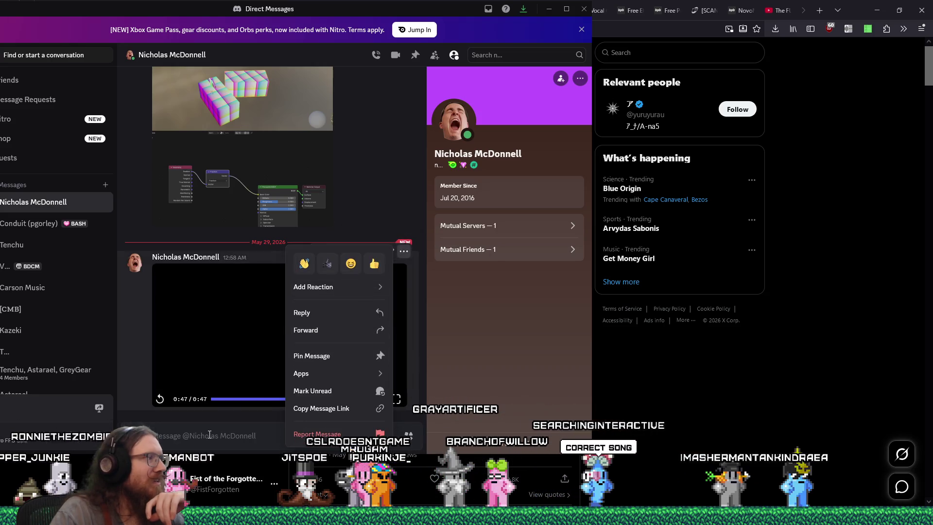
left_click(313, 37)
key("super+Down")
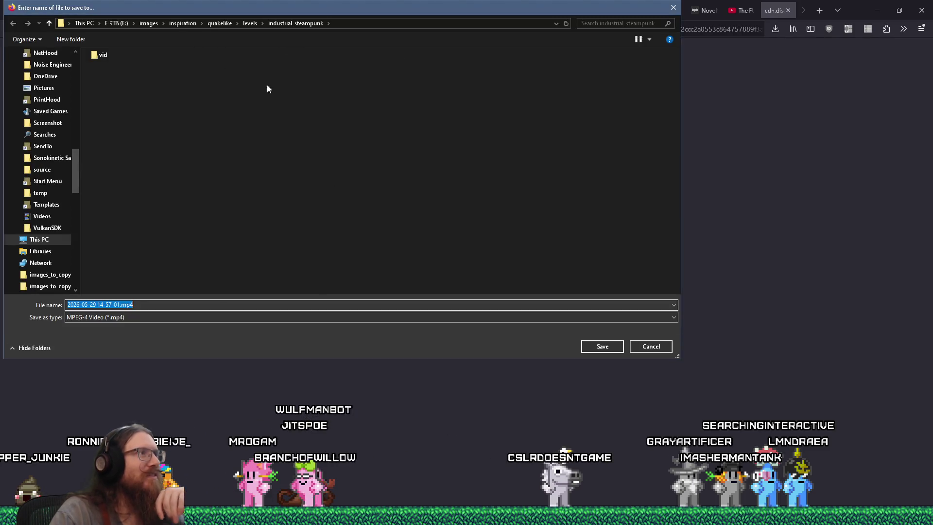
type("e:\\downloads\\mi")
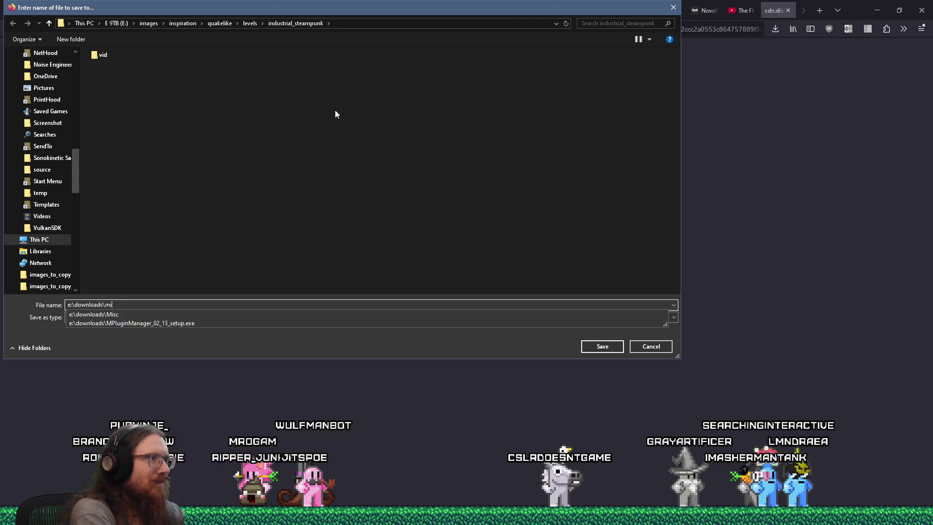
type("sc")
key("Return")
left_click(602, 346)
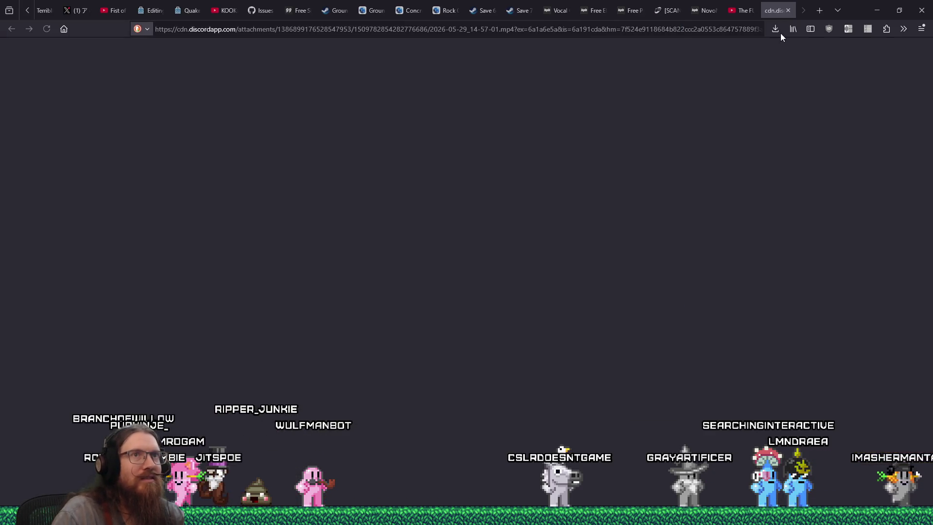
left_click(777, 30)
left_click(699, 47)
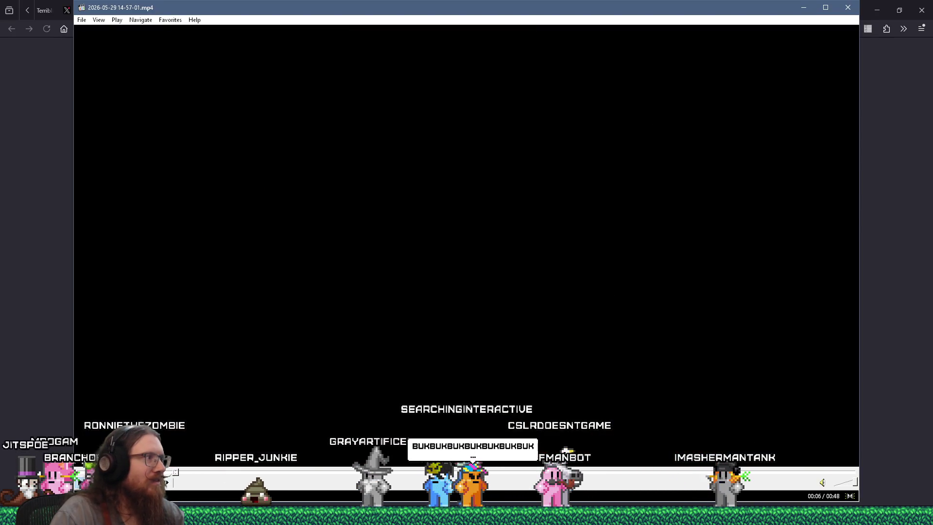
Step: Skip the KOOK recording to 00:20 and then 00:46, then close Media Player Classic
left_click_drag(258, 476, 458, 470)
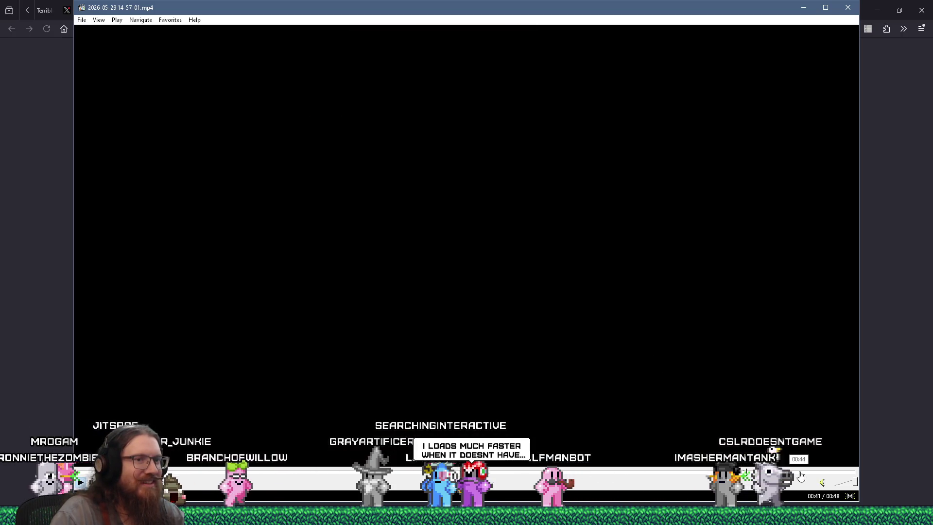
left_click(821, 473)
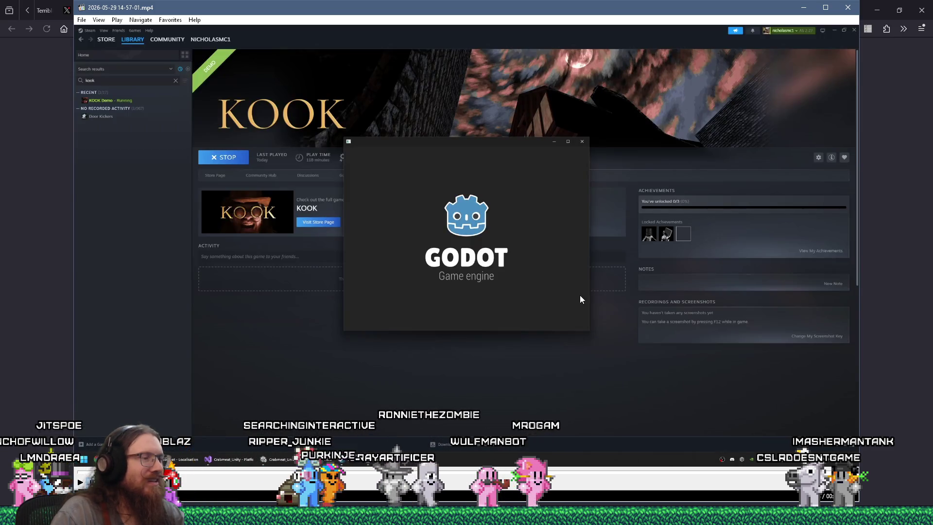
left_click(849, 7)
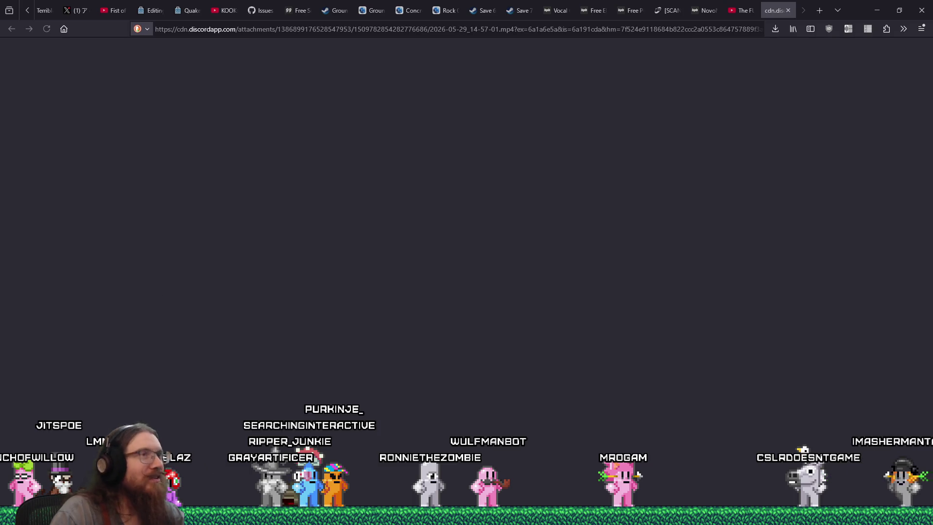
left_click(775, 29)
left_click(770, 54)
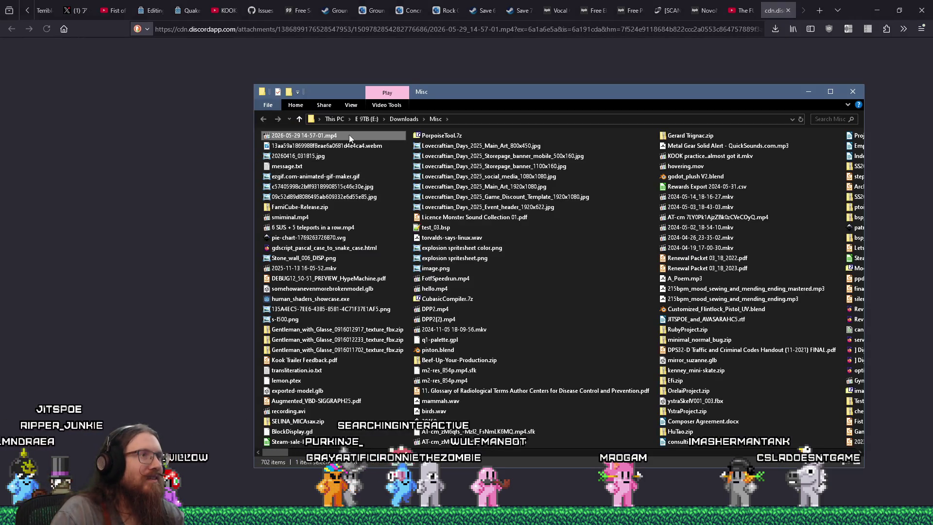
right_click(349, 135)
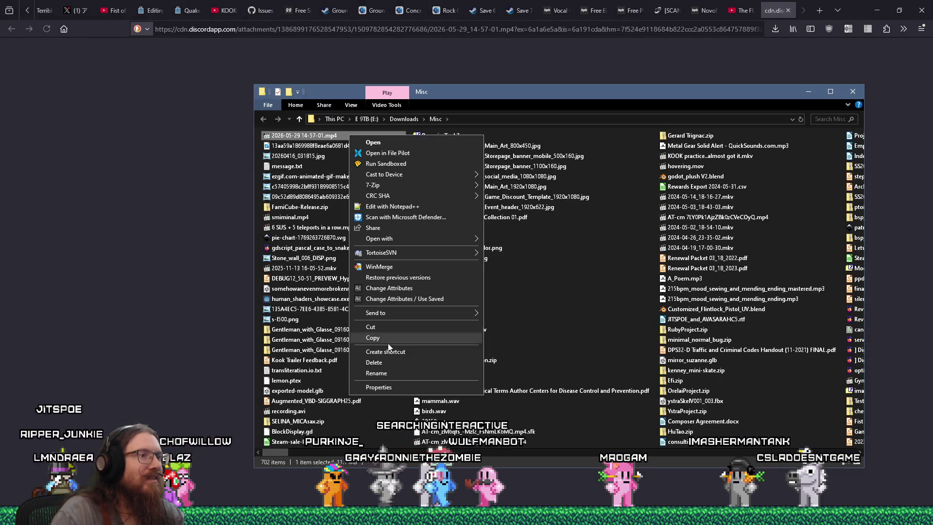
left_click(386, 358)
left_click(854, 90)
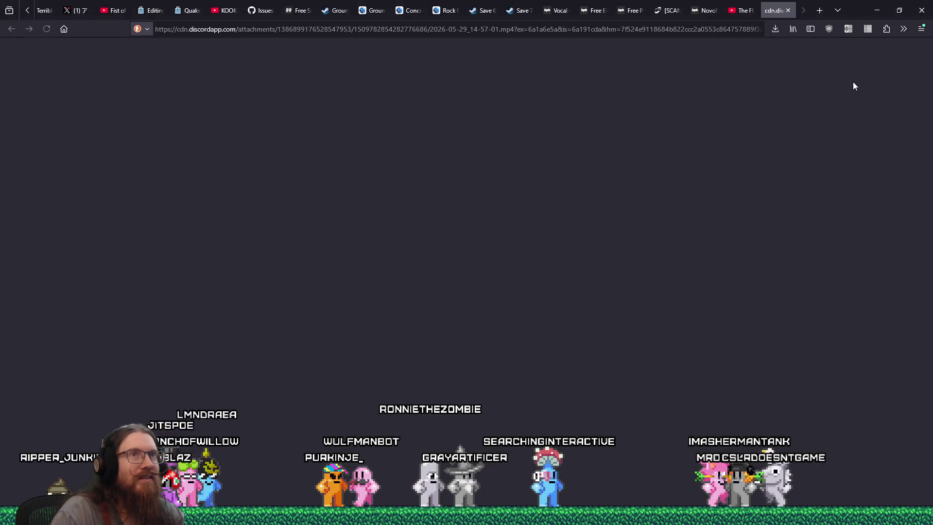
left_click(788, 11)
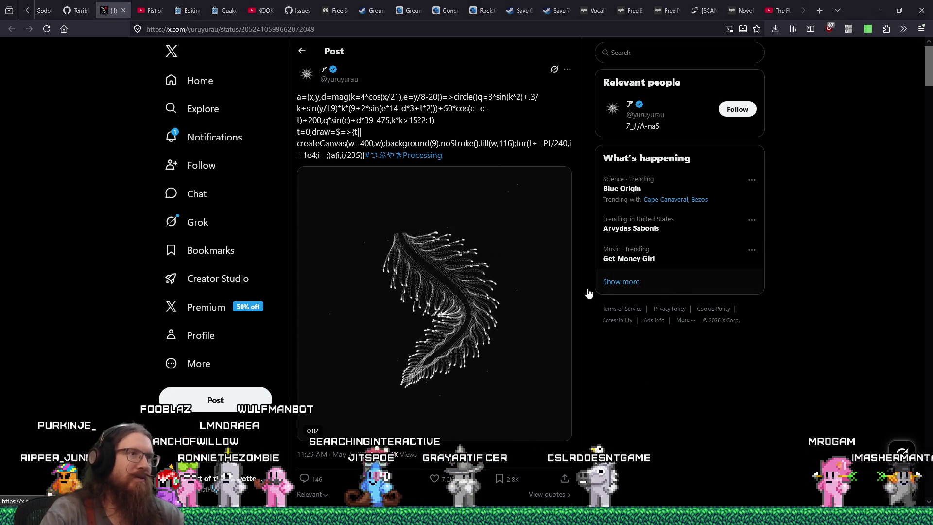
Step: Bring Sourcetree to the front and move its window fully onto the screen
key("alt+Tab")
left_click(311, 241)
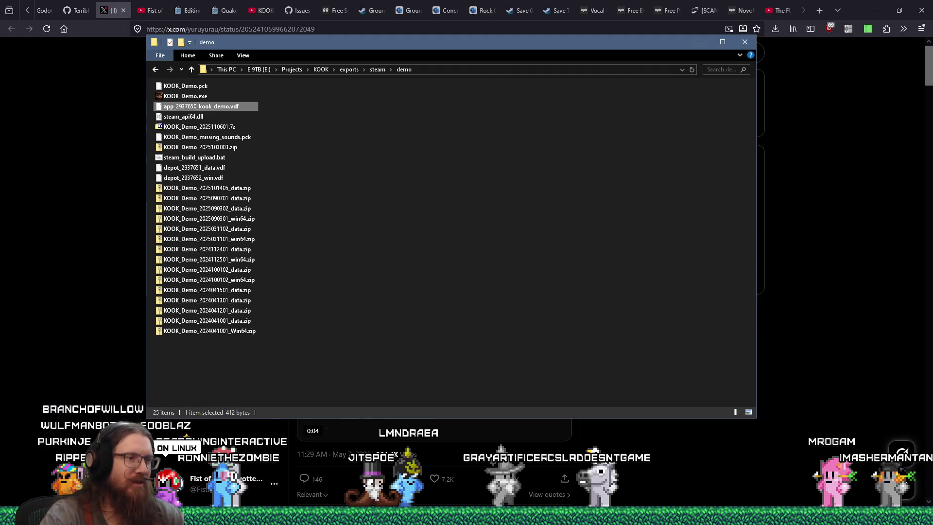
mouse_move(368, 516)
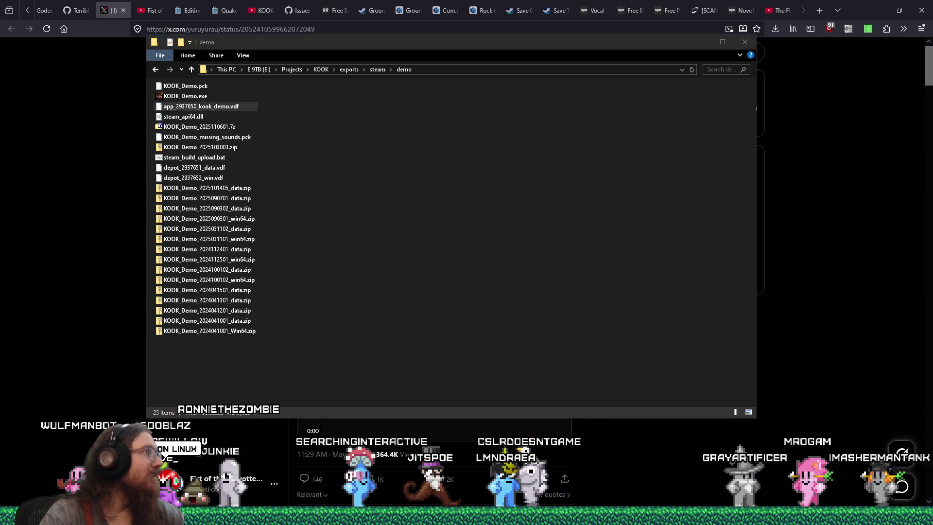
left_click(368, 516)
left_click_drag(138, 66, 769, 26)
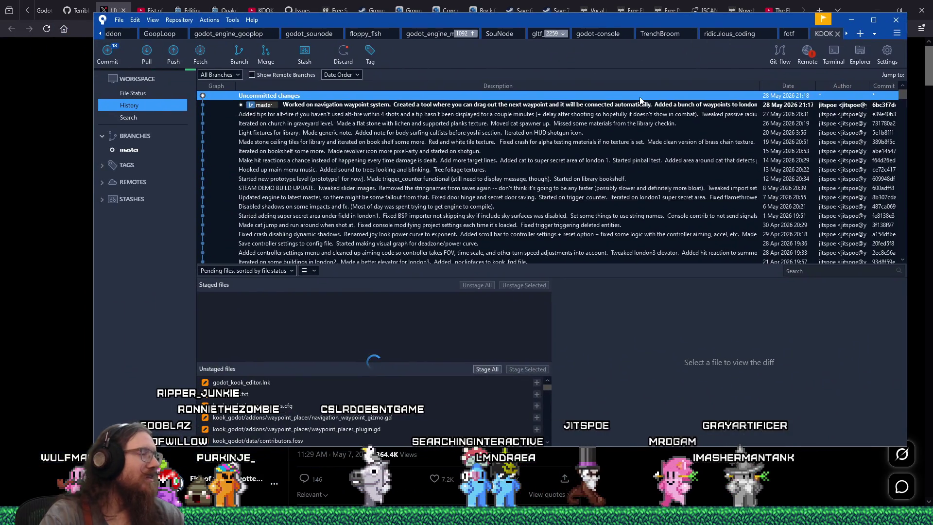
Step: Review KOOK's uncommitted file changes, then inspect the 'Added tips for alt-fire' commit
left_click(135, 93)
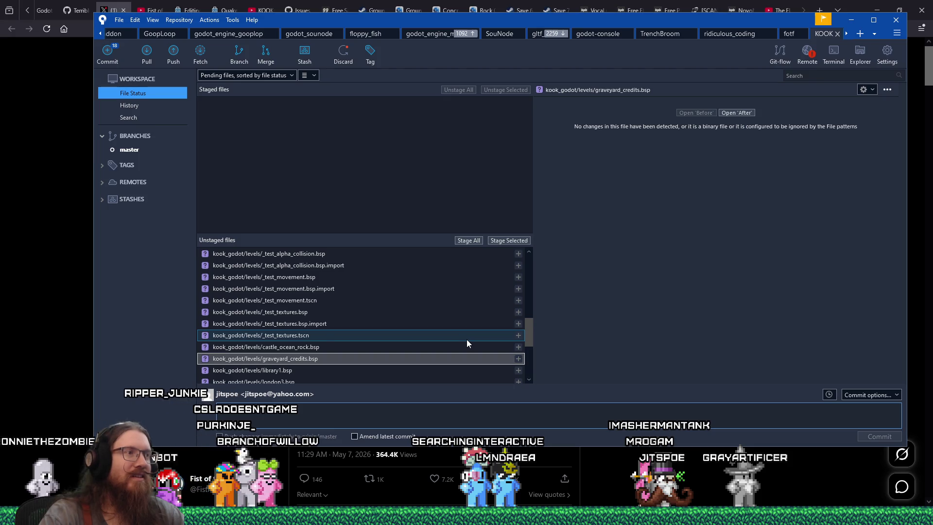
scroll(440, 277, "up", 10)
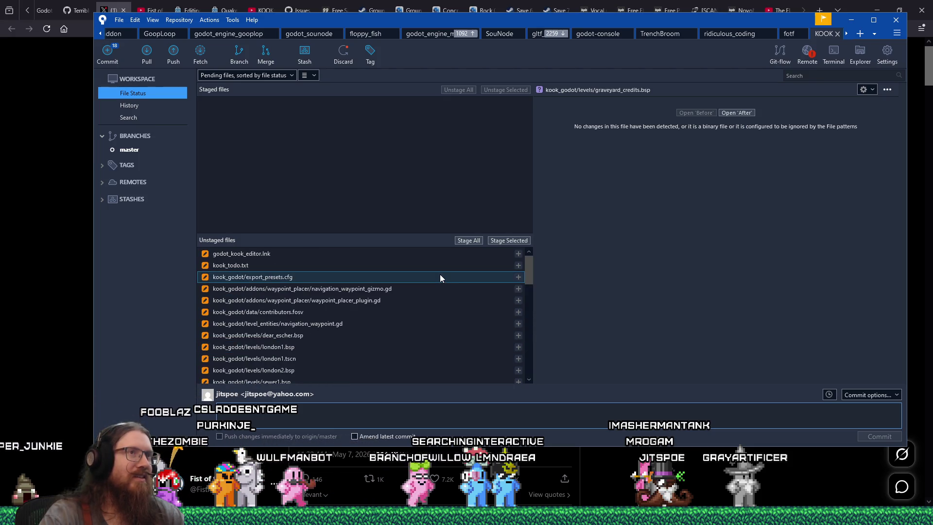
left_click(137, 104)
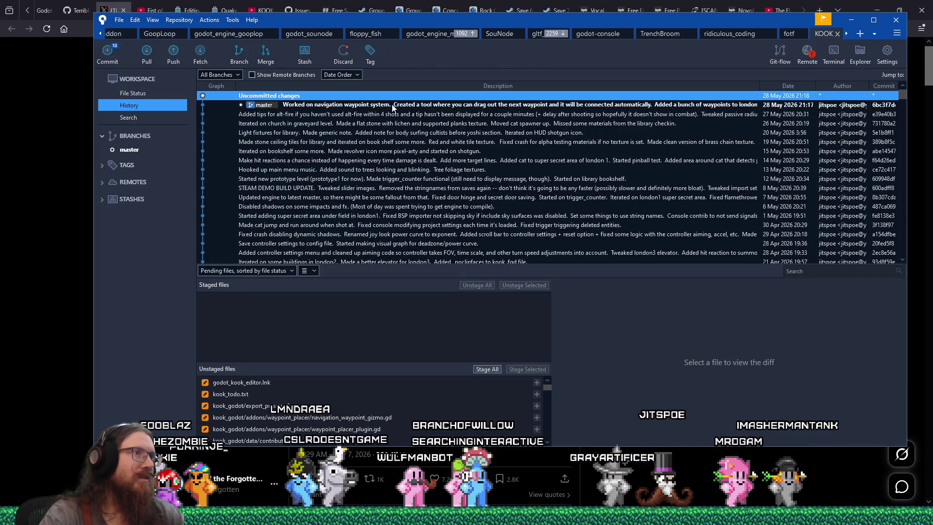
left_click(412, 114)
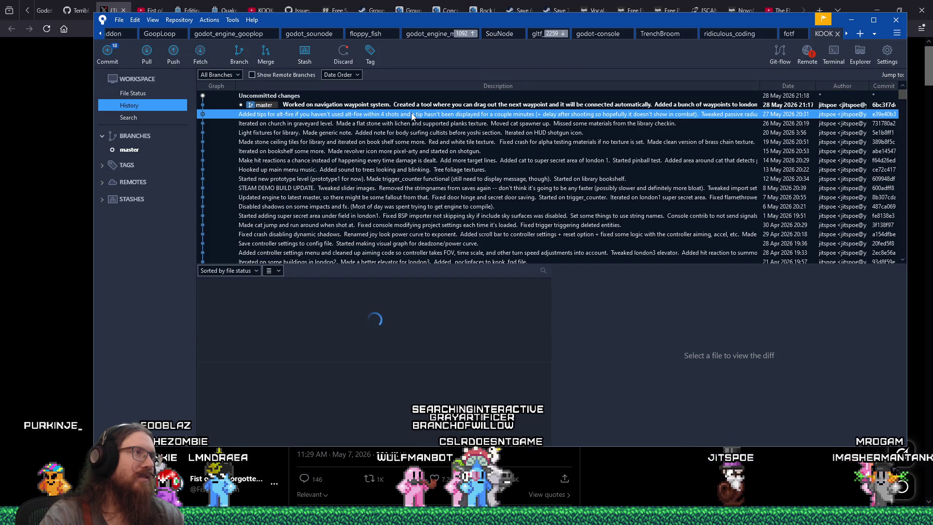
key("alt+Tab")
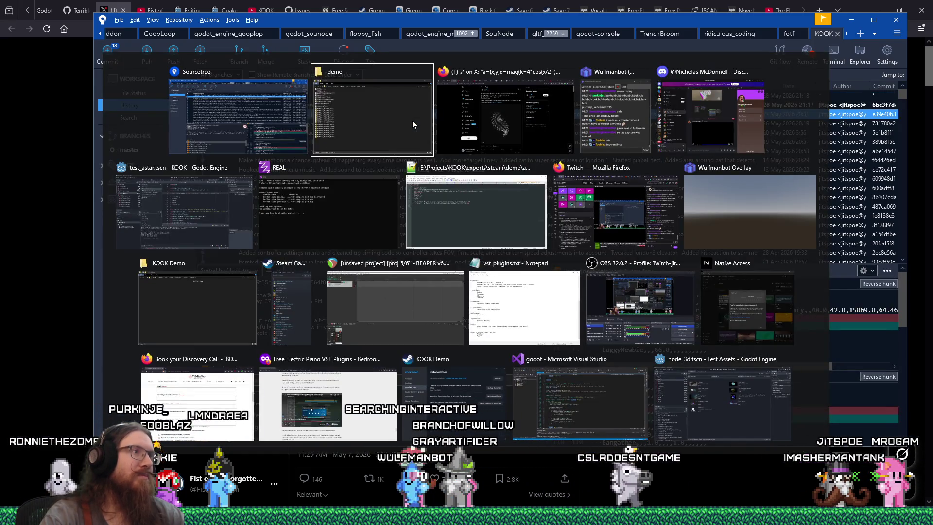
key("Escape")
Step: Inspect the commits from 'Iterated on church' down to 'Hooked up main menu music'
left_click(413, 124)
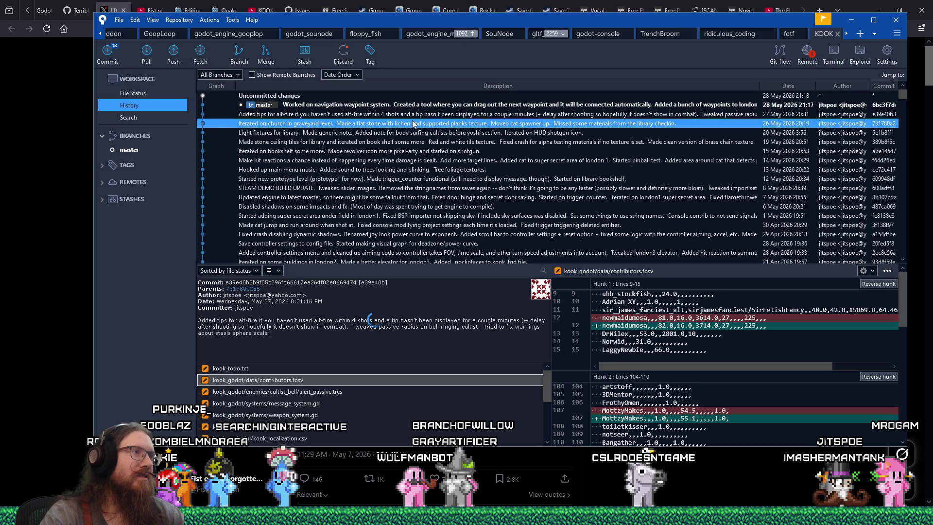
left_click(378, 133)
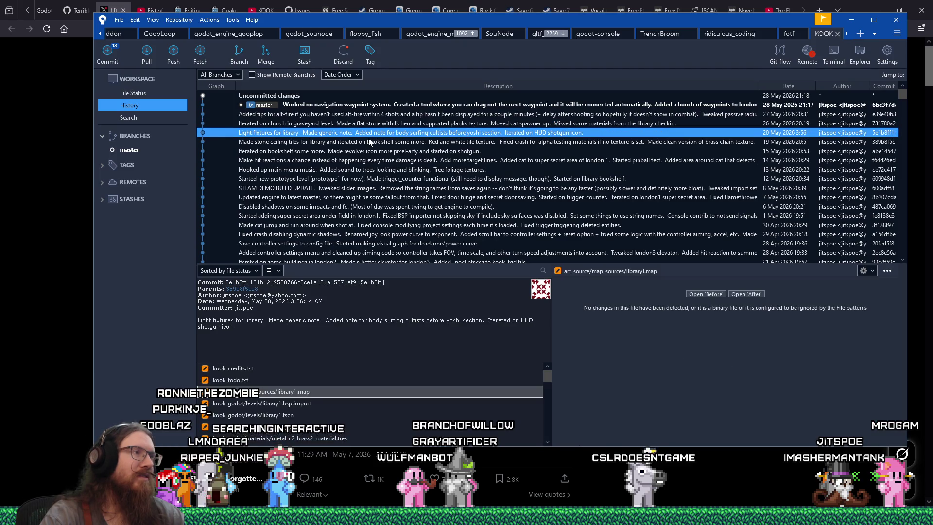
left_click(370, 141)
left_click(358, 153)
left_click(357, 160)
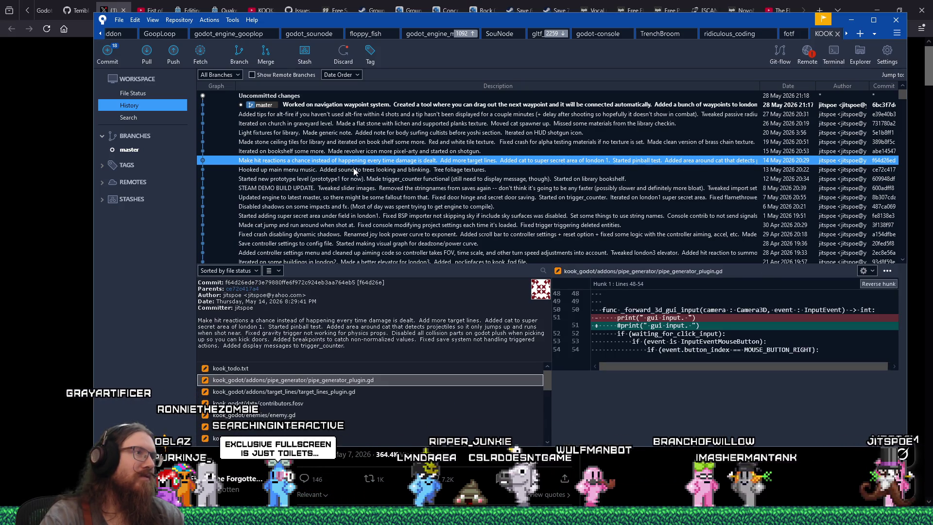
left_click(355, 170)
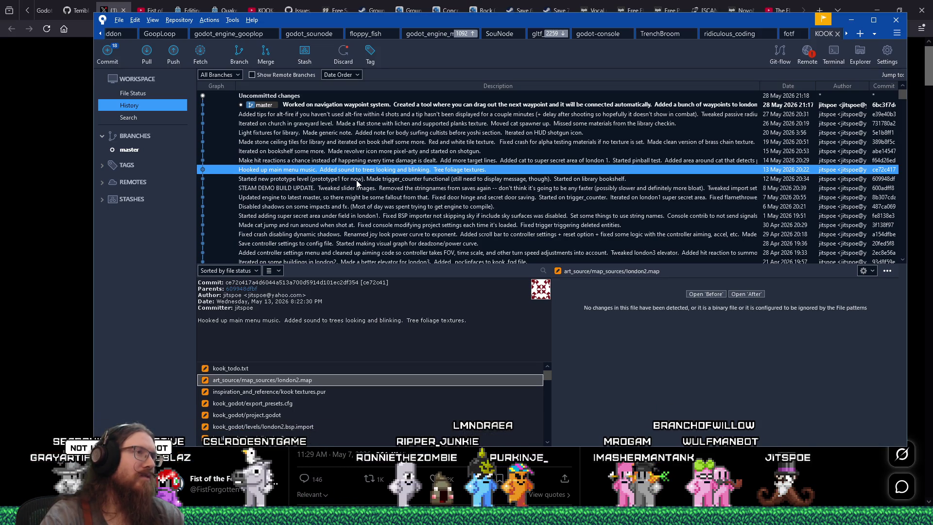
key("alt+Tab")
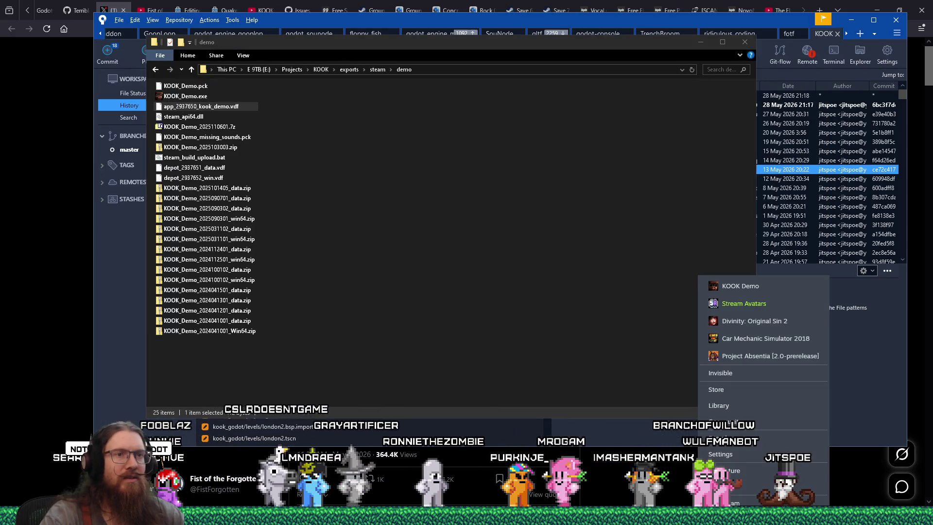
Step: Try launching KOOK Demo, dismiss the missing-executable error, and copy the three exported game files
left_click(746, 286)
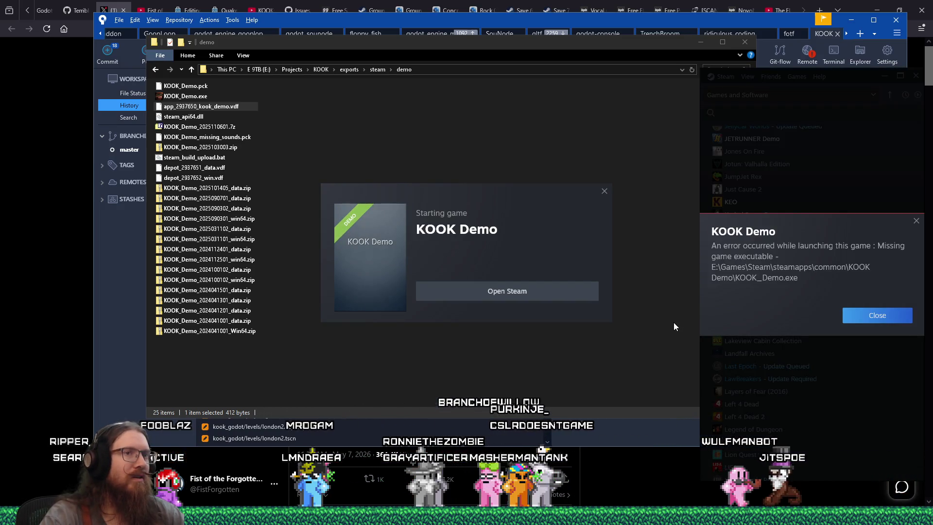
left_click(894, 319)
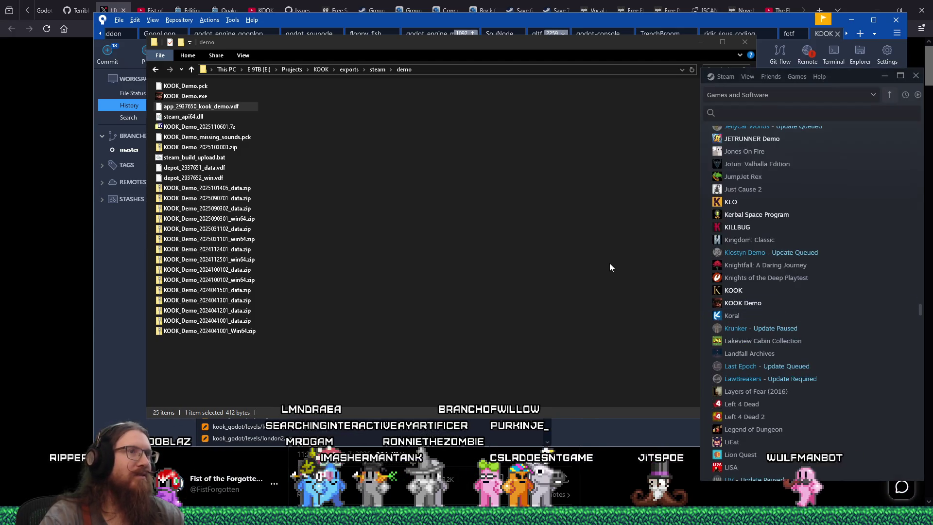
left_click(197, 86)
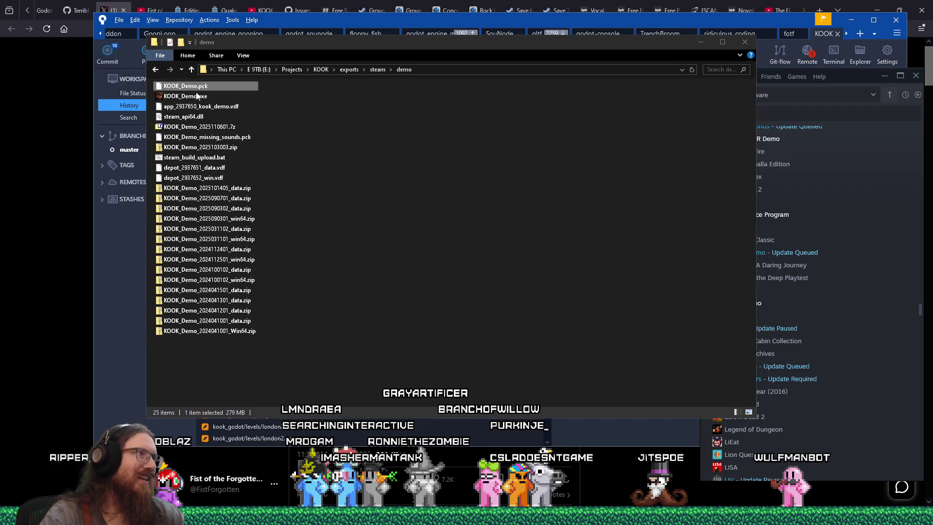
left_click(189, 117, "ctrl")
right_click(189, 118)
left_click(233, 290)
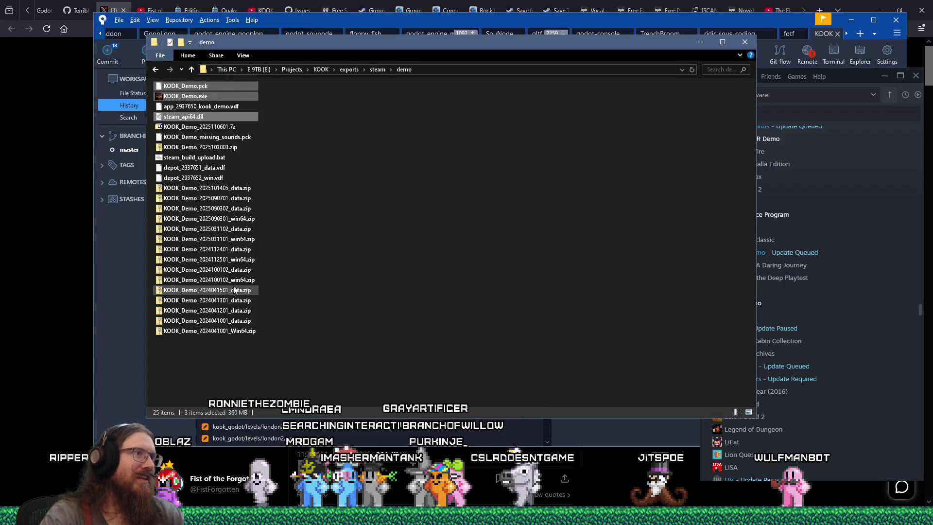
Step: Paste KOOK_Demo.exe, KOOK_Demo.pck and steam_api64.dll into steamapps\common\KOOK Demo
key("alt+Tab")
key("alt+Tab")
key("alt+Tab")
key("alt+Tab")
key("alt+Tab")
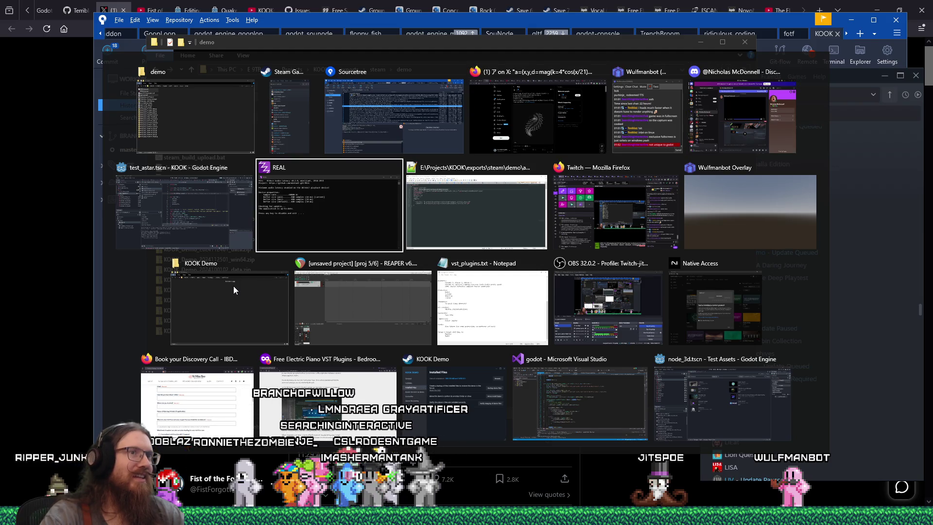
left_click(221, 312)
right_click(378, 250)
left_click(406, 317)
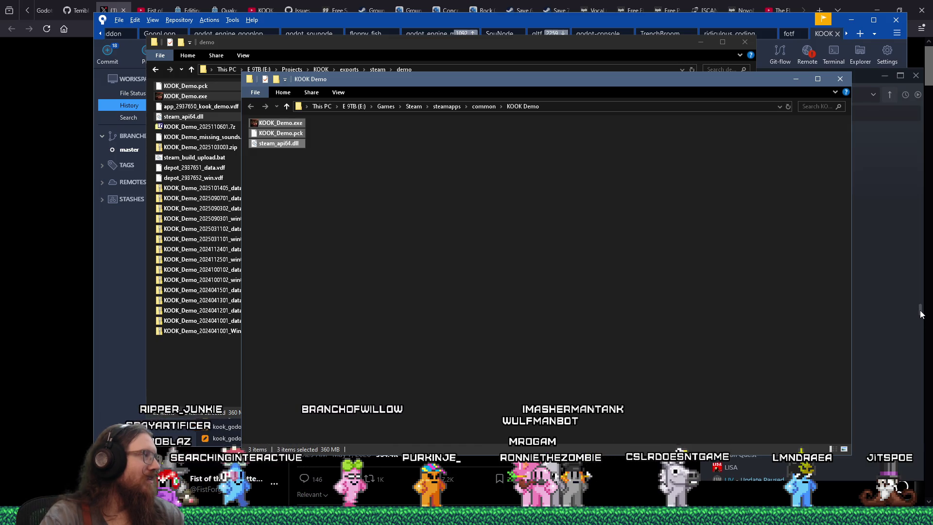
Step: Bring the Steam library and Discord DM into view and start the shared KOOK clip
left_click(921, 310)
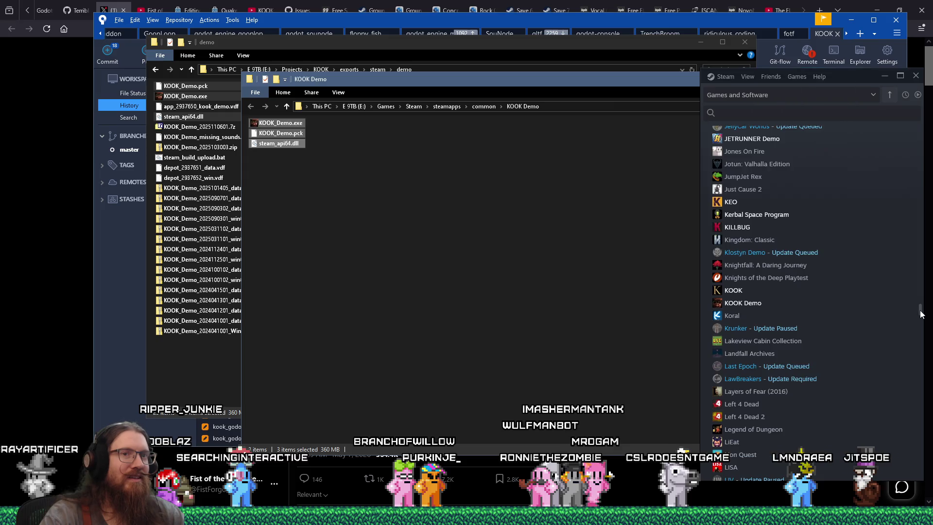
scroll(902, 310, "down", 1)
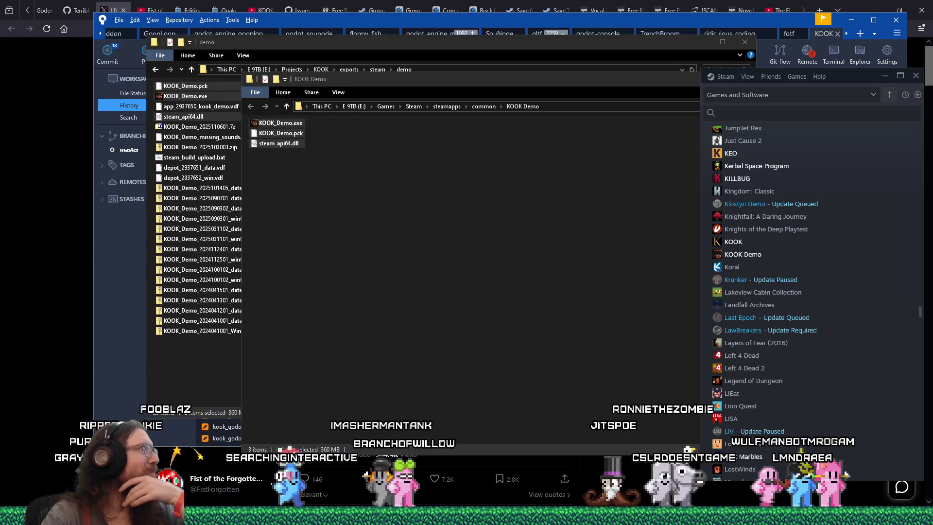
left_click_drag(0, 4, 667, 4)
left_click(496, 324)
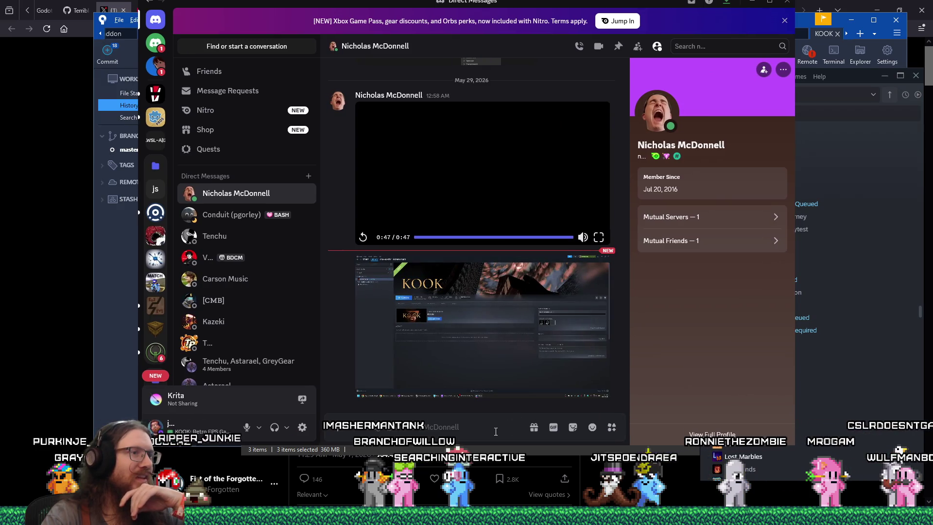
Step: Watch the 24-second KOOK quick-save clip full screen, skipping ahead, then return to the chat
left_click(599, 391)
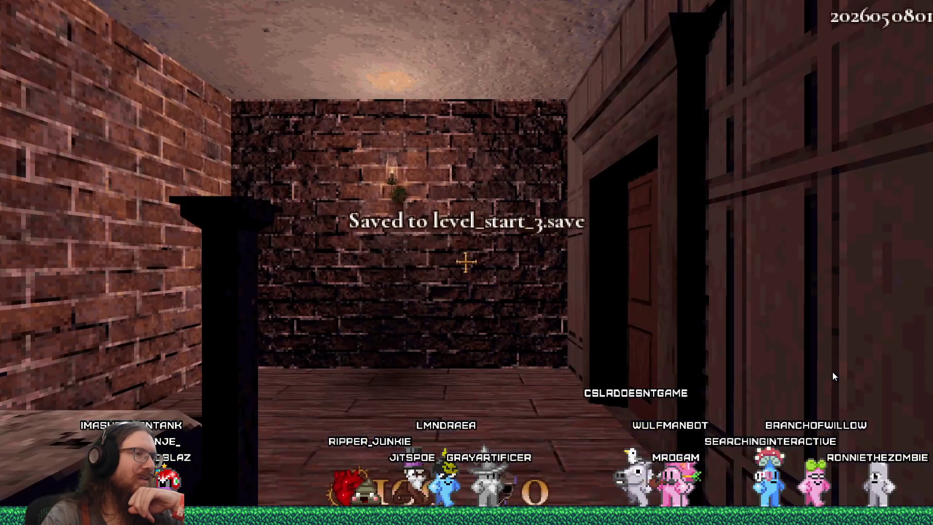
key("F9")
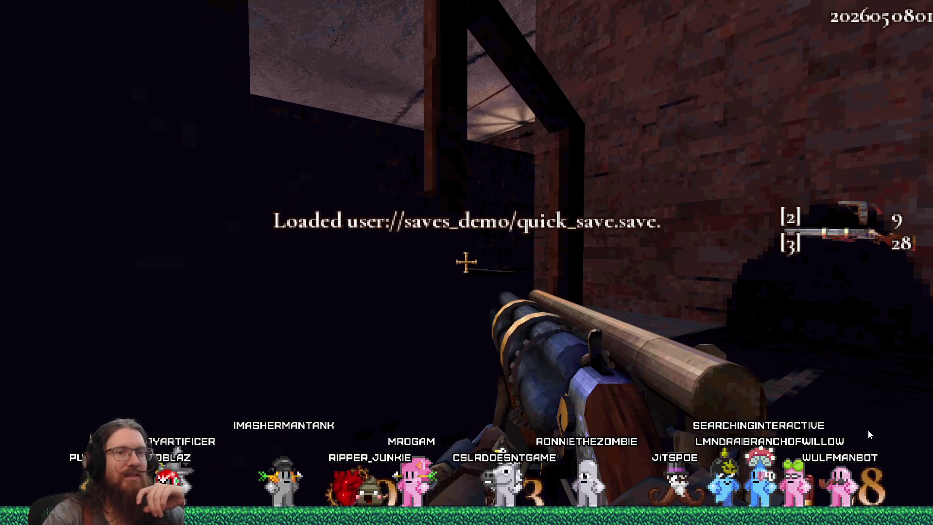
key("alt+Tab")
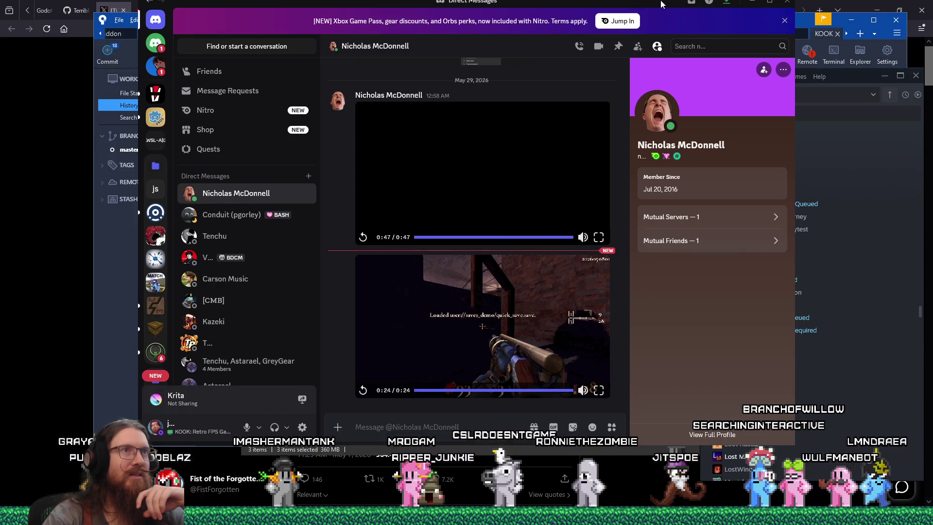
Step: Minimize the Discord direct-message window
left_click(752, 2)
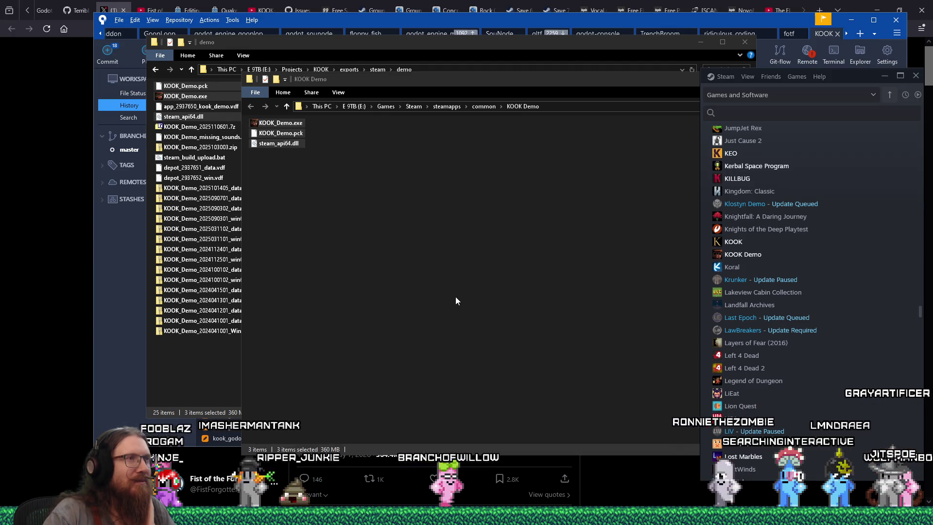
Step: Play KOOK Demo from its entry in the Steam library
right_click(736, 256)
left_click(778, 261)
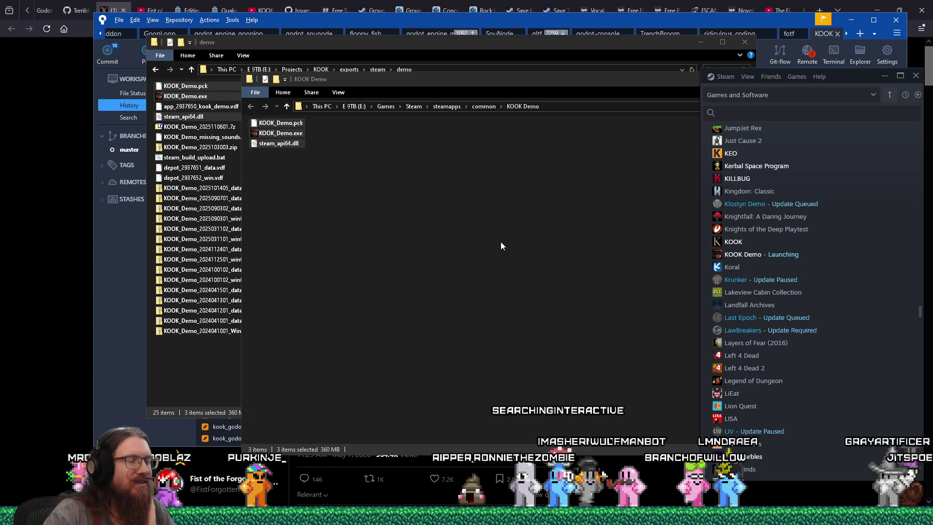
Step: Open app_2937650_kook_demo.vdf for editing in Notepad++
left_click(201, 107)
right_click(200, 112)
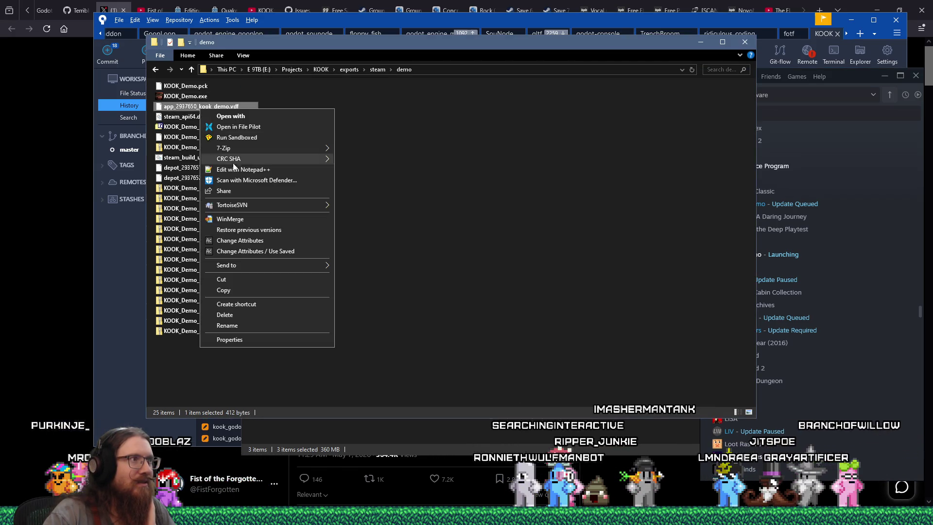
left_click(232, 163)
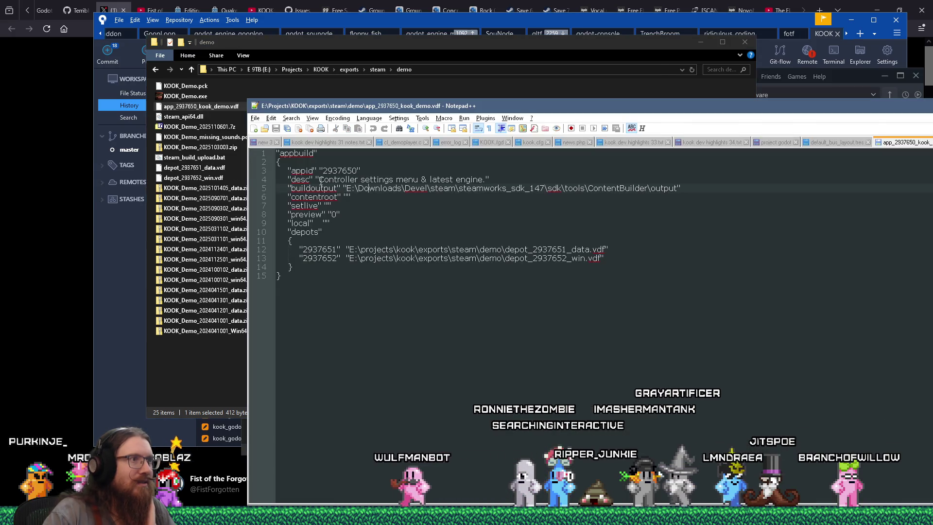
Step: Change the build script's desc line to 'Menu music and alt-fire tips'
left_click_drag(359, 180, 474, 181)
key("ctrl+v")
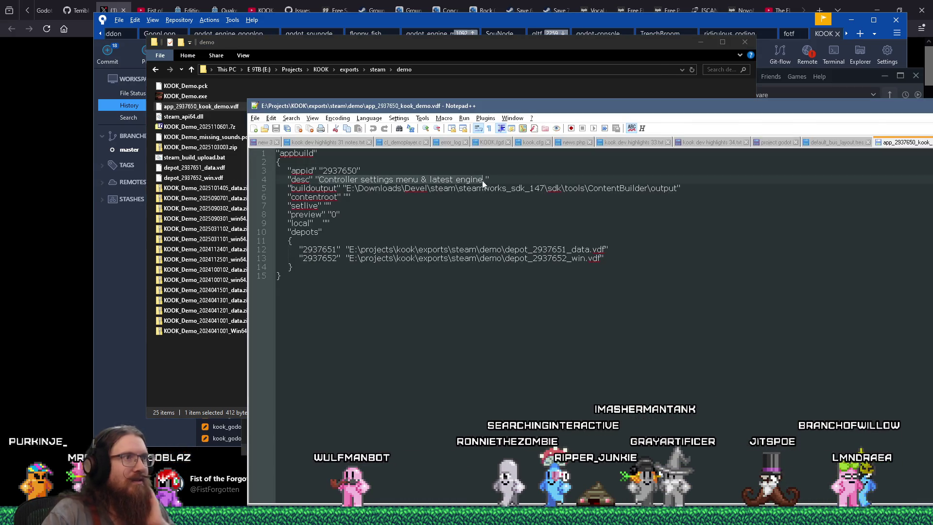
key("ctrl+shift+Left")
key("ctrl+shift+Left")
key("ctrl+shift+Left")
type("Menu music and ")
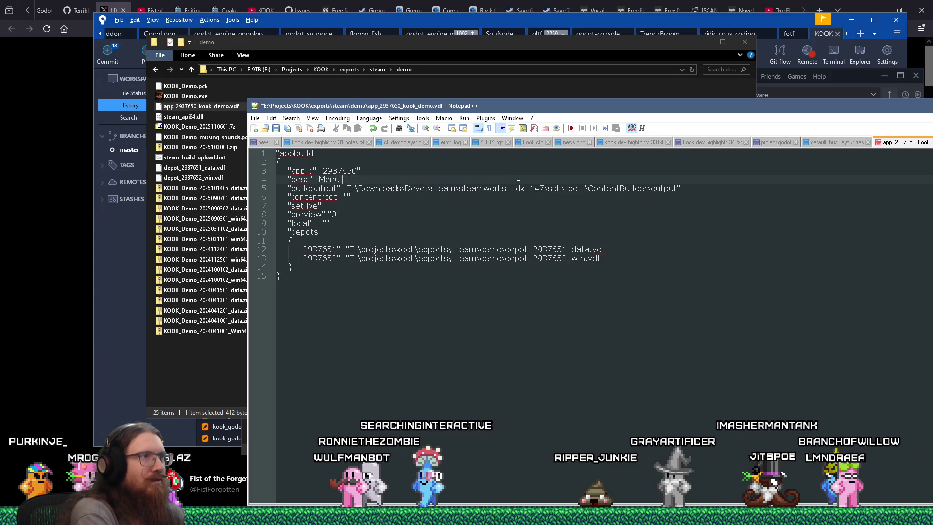
type("alt-fire tips")
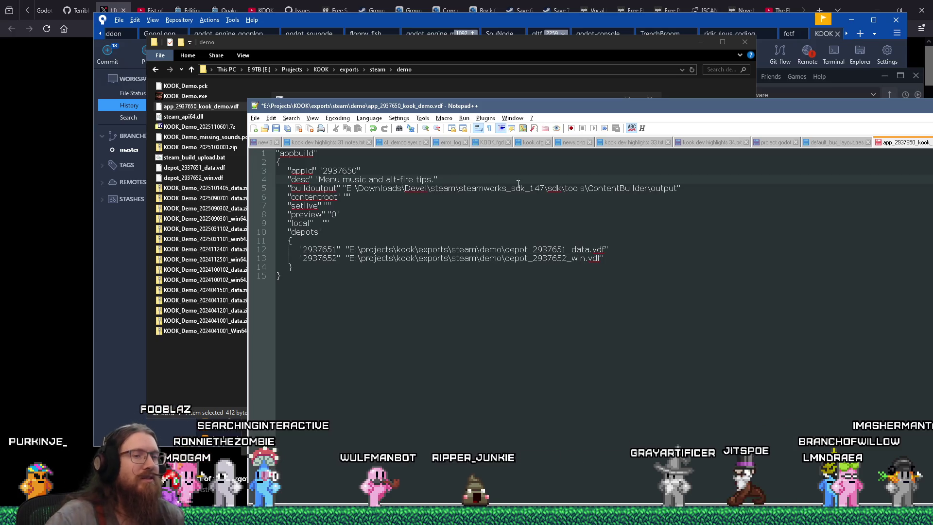
mouse_move(775, 494)
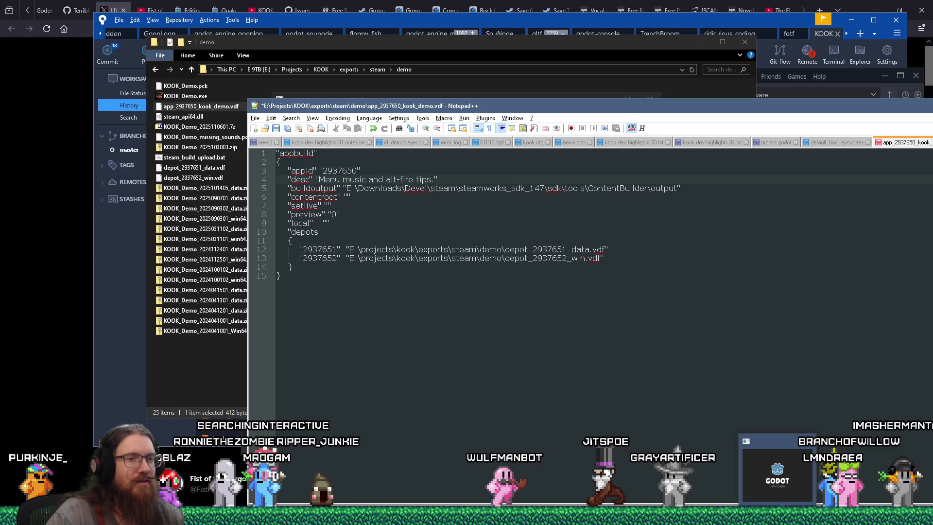
left_click(775, 494)
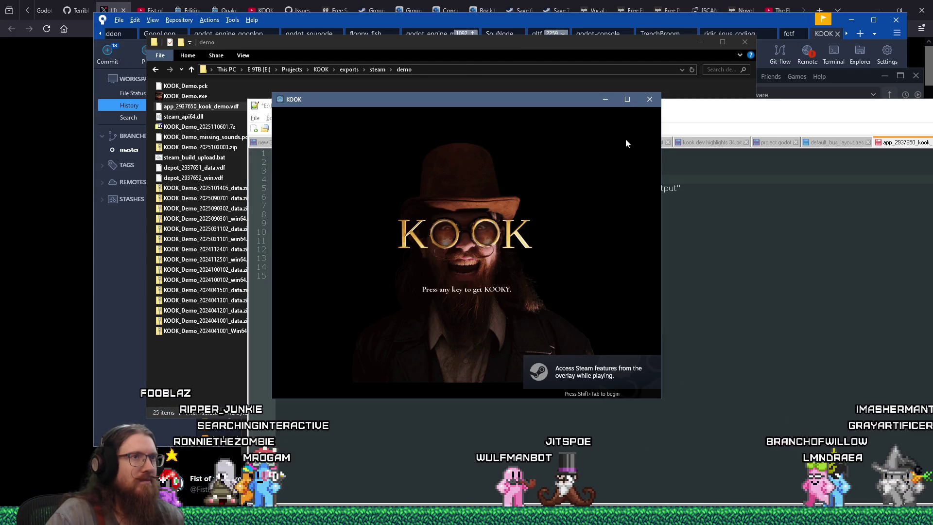
Step: Maximize the KOOK demo, browse Settings and Sound Settings, then quit from the main menu
left_click(627, 99)
left_click(607, 241)
left_click(535, 315)
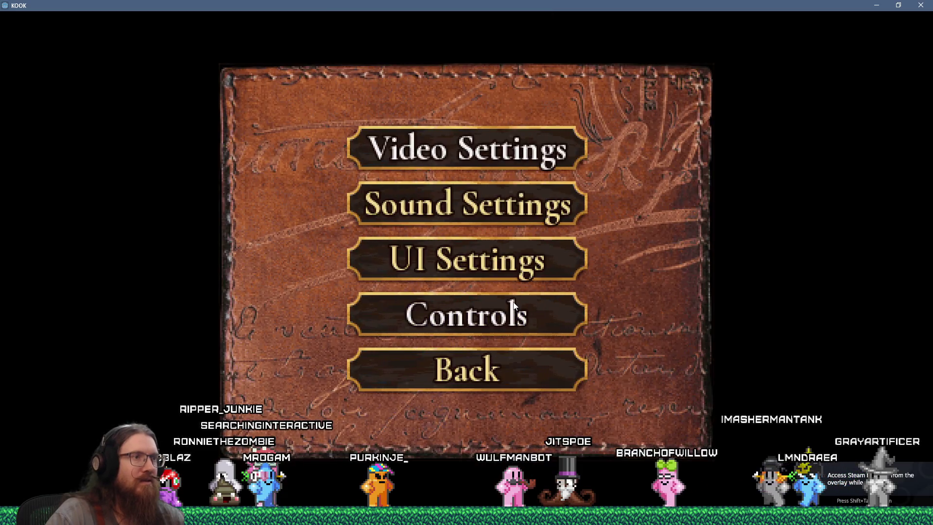
left_click(497, 206)
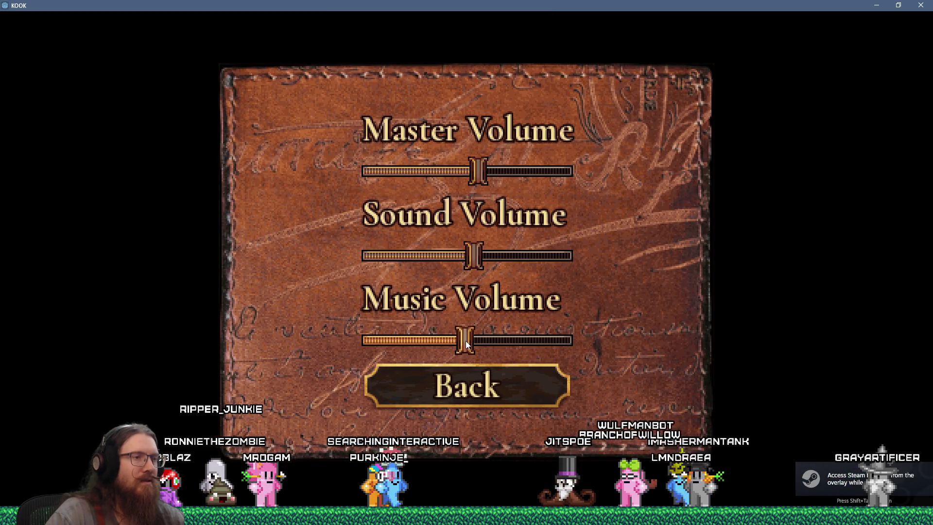
key("Escape")
key("Escape")
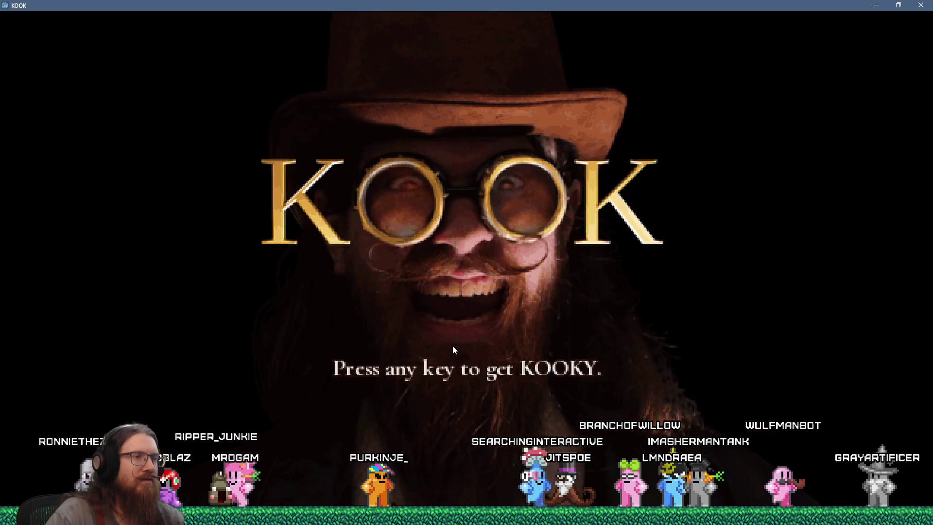
left_click(453, 346)
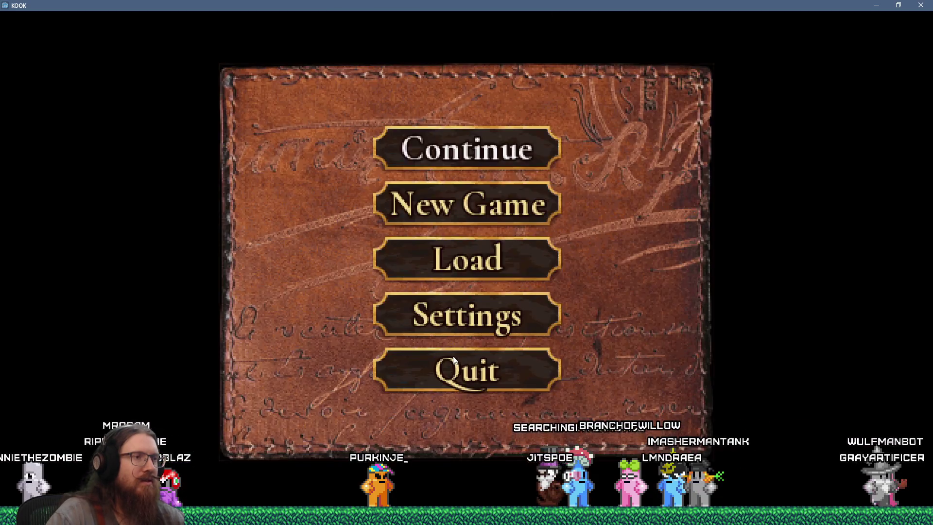
left_click(464, 381)
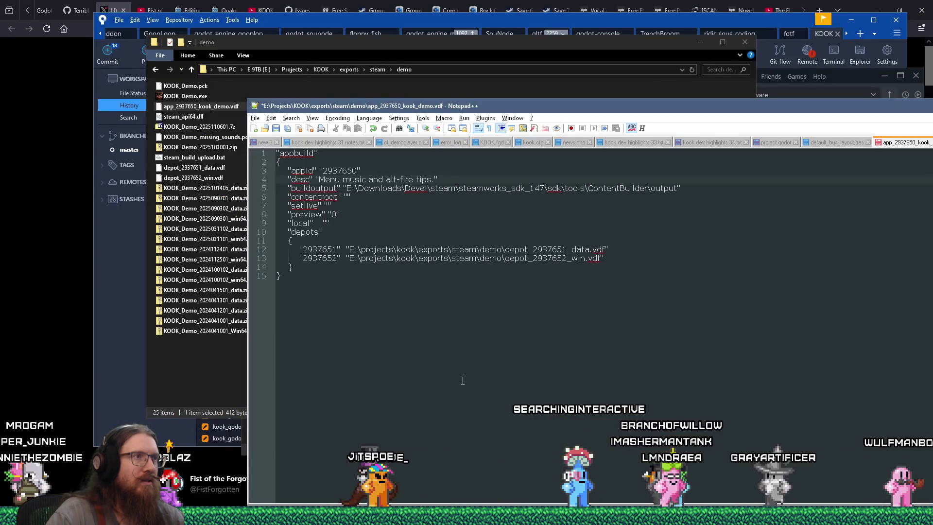
Step: Pass through the steam demo Explorer folder, then bring Godot's level_system.gd back to the front
key("alt+Tab")
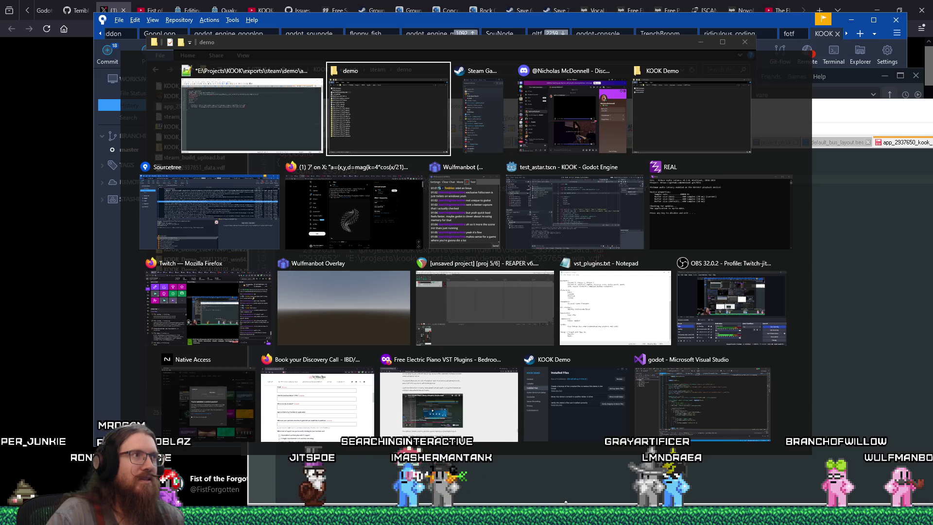
key("alt+Tab")
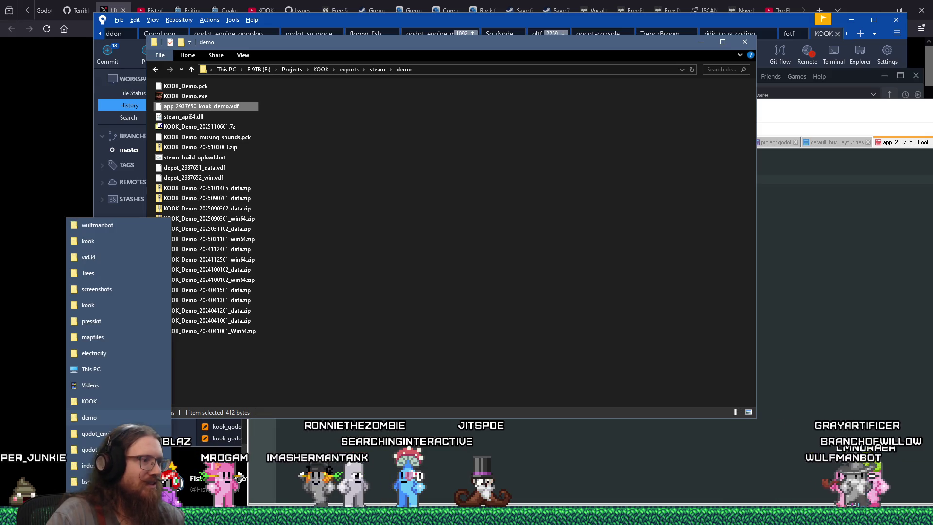
mouse_move(491, 515)
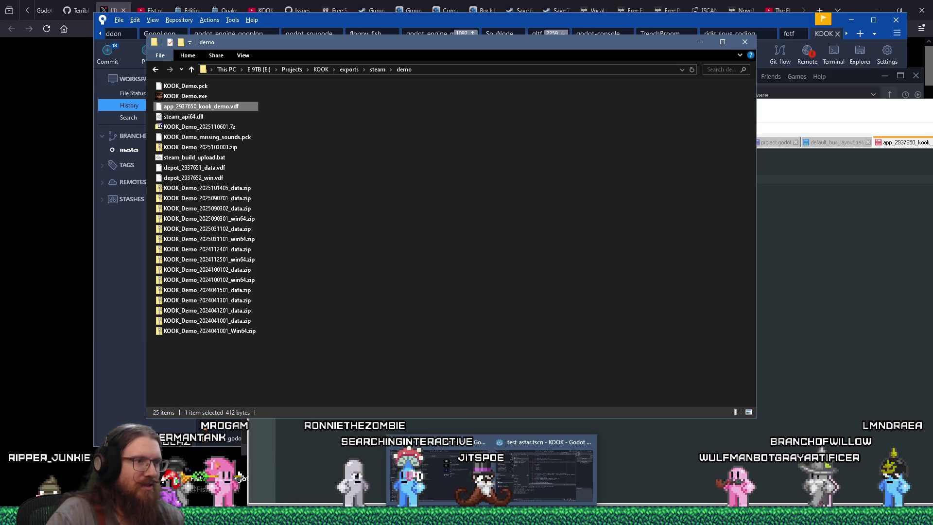
left_click(543, 477)
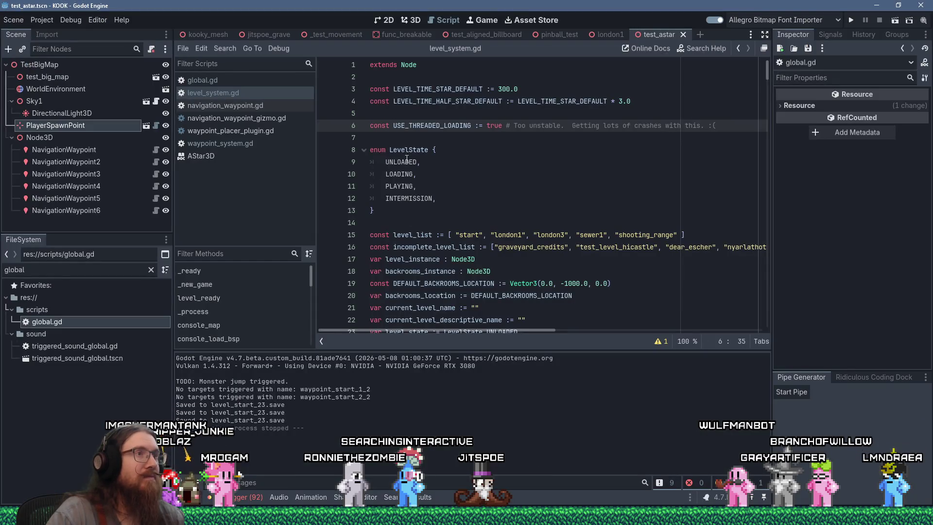
left_click(219, 80)
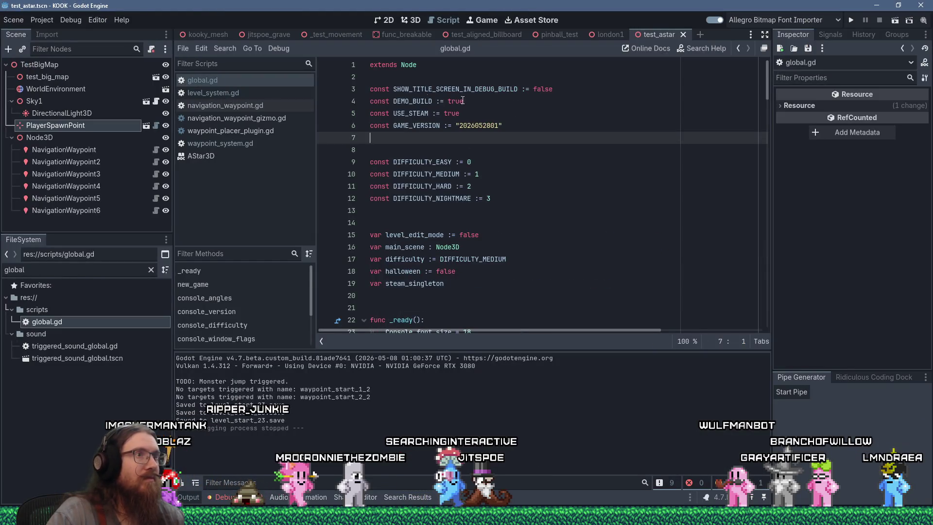
left_click(498, 126)
key("BackSpace")
type("2")
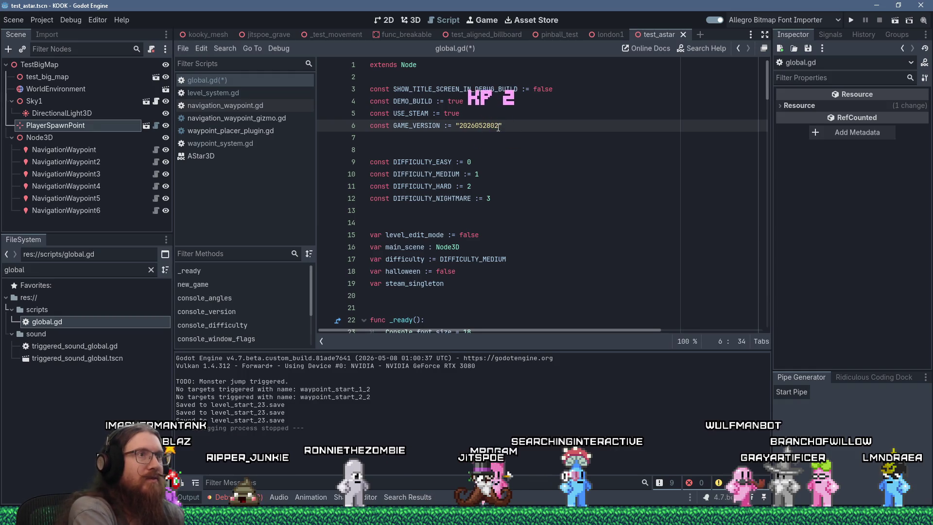
key("ctrl+s")
key("Up")
Step: Review the Windows Desktop DEMO export resources, including the music folder, then close Export
left_click(43, 20)
left_click(57, 80)
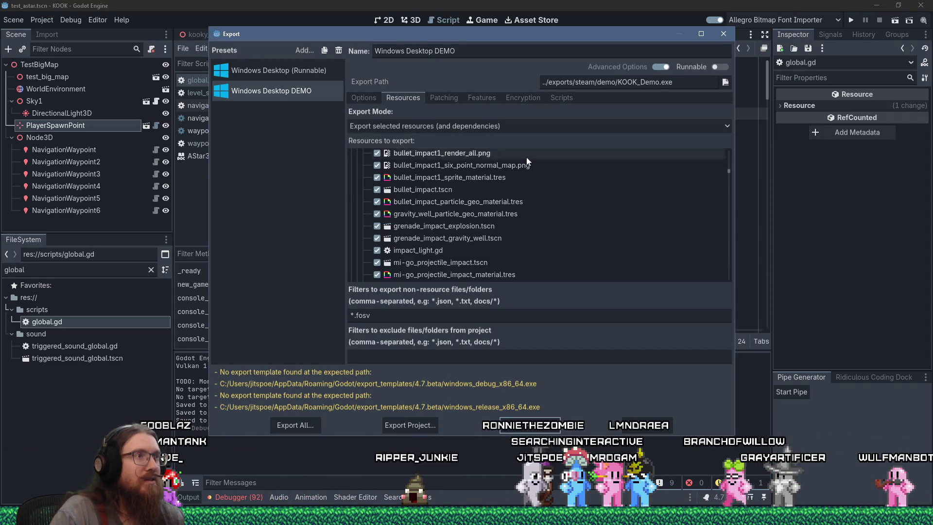
left_click_drag(729, 173, 733, 145)
left_click(352, 155)
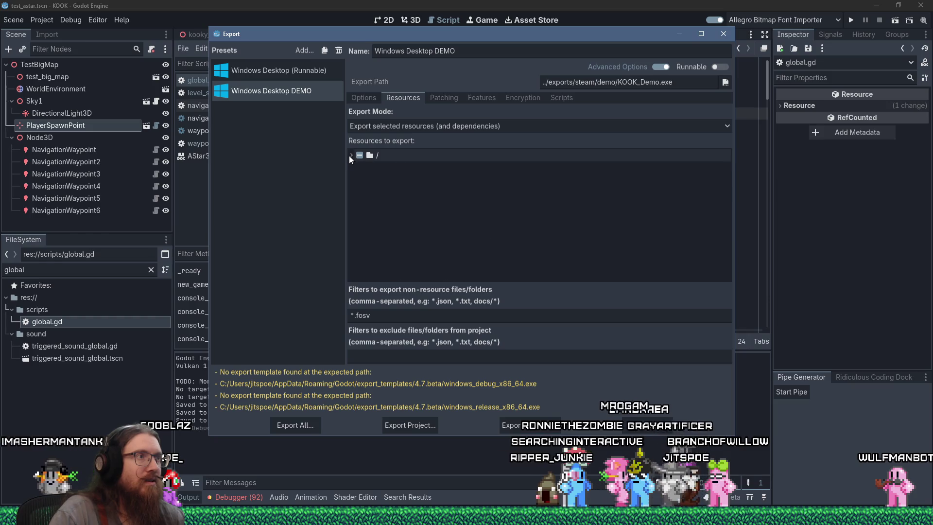
left_click(351, 155)
scroll(369, 188, "down", 5)
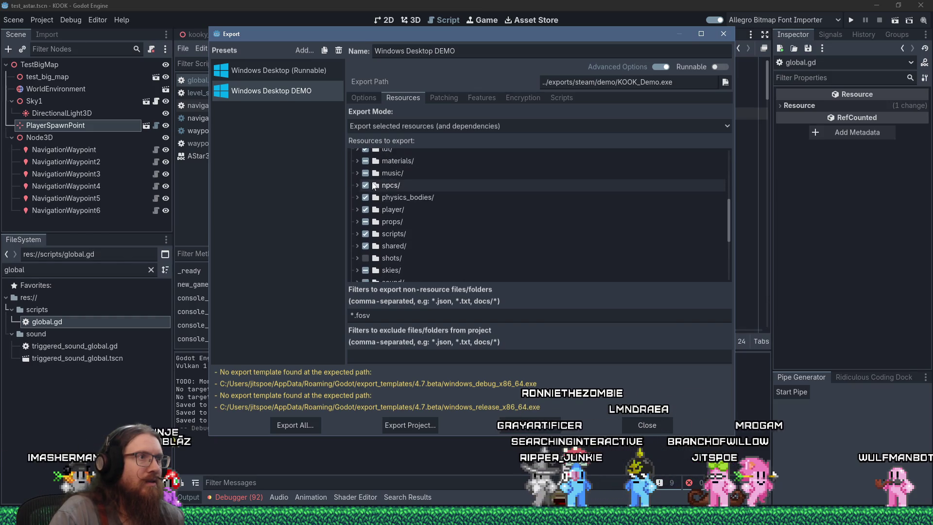
left_click(357, 173)
scroll(419, 204, "down", 2)
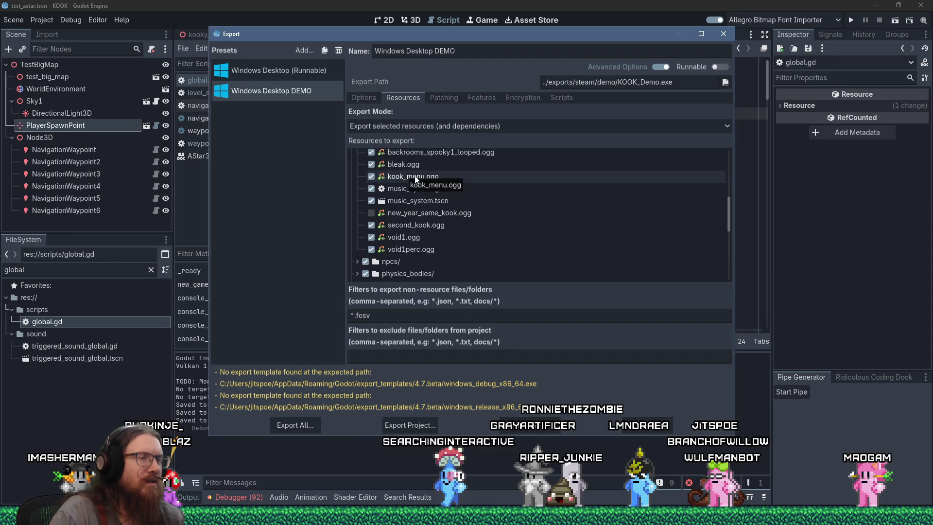
scroll(437, 184, "up", 2)
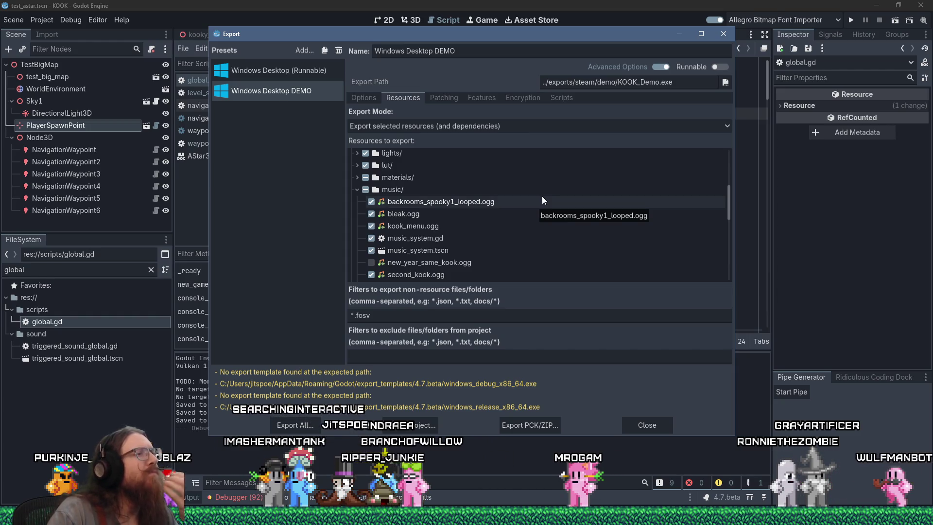
left_click(726, 38)
left_click(655, 141)
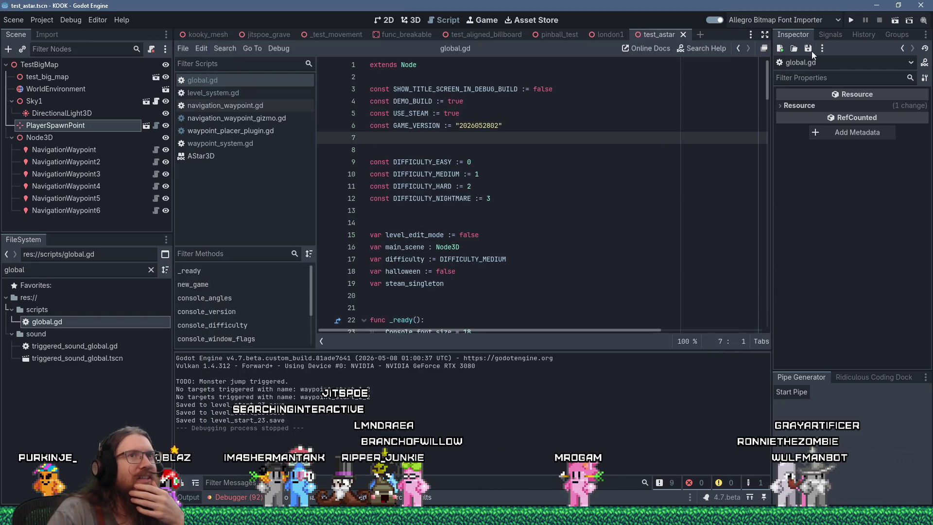
Step: Run KOOK with F5, quit to its main menu, maximize it, then close the debug window
key("F5")
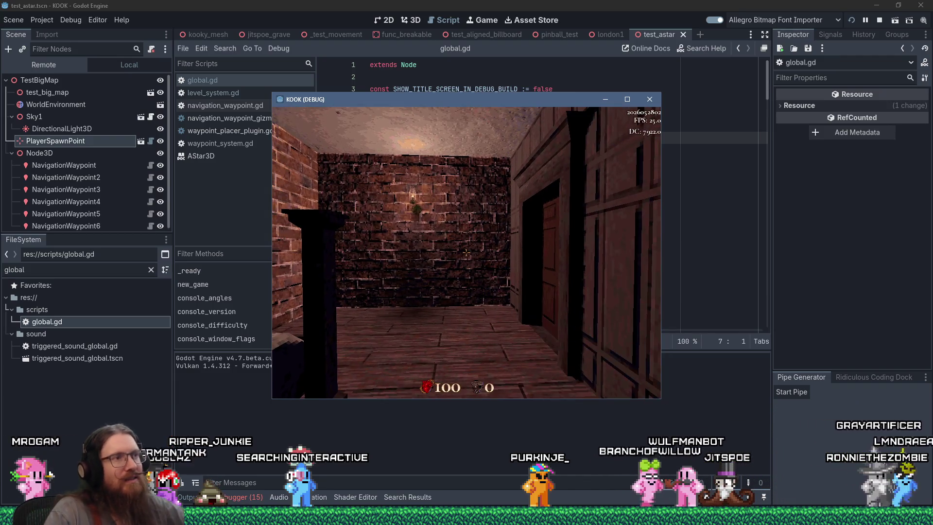
key("Escape")
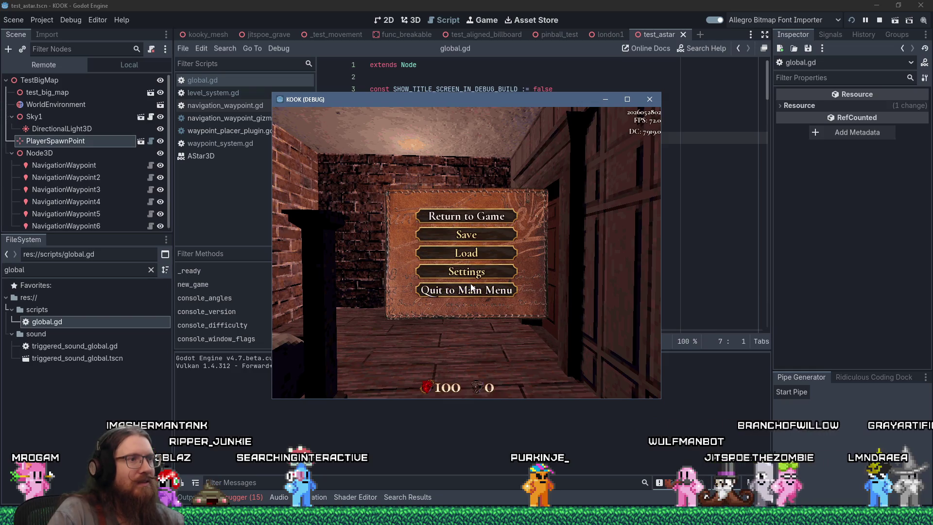
left_click(467, 290)
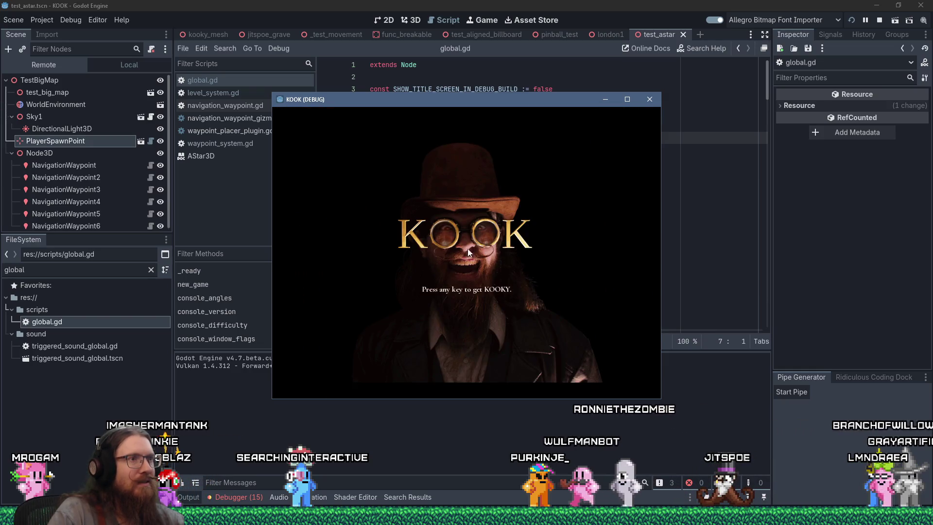
left_click(626, 100)
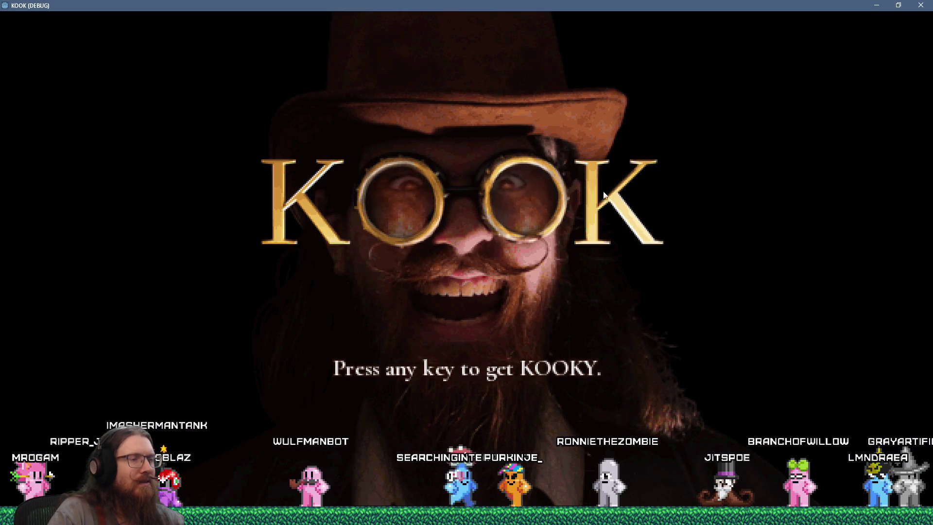
left_click(920, 7)
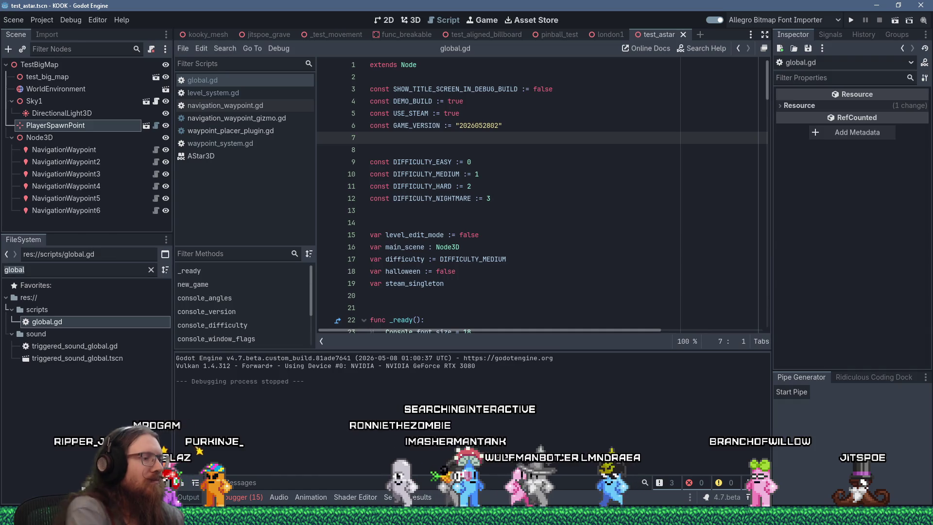
Step: Filter FileSystem for music_system, open music_system.gd and enlarge the code editor
type("music_syste")
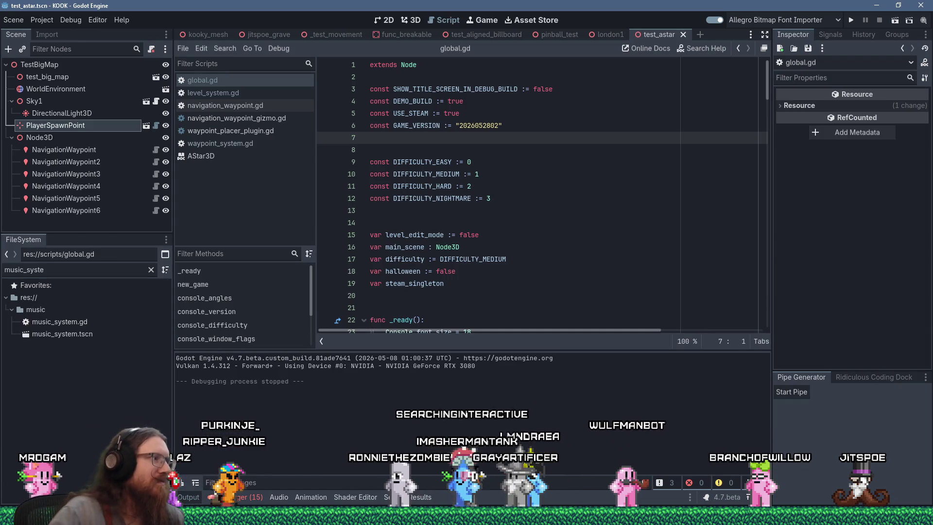
double_click(71, 321)
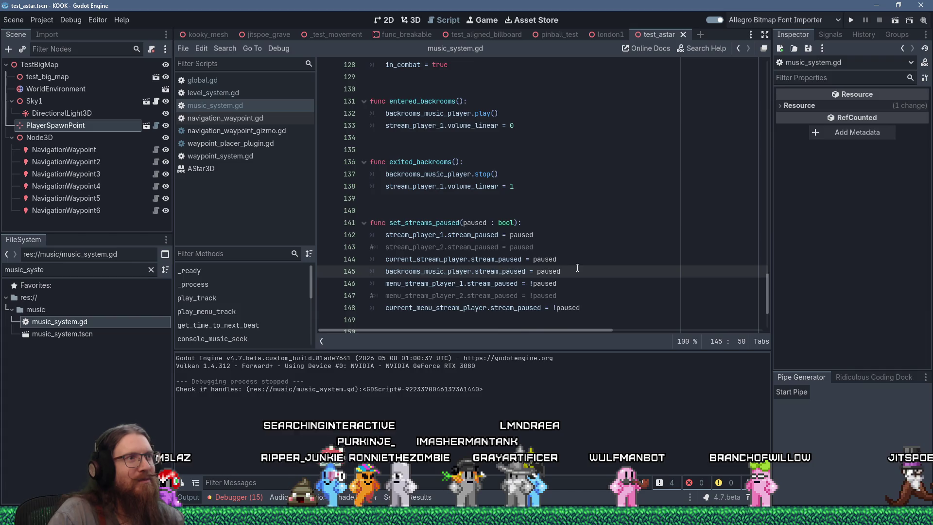
scroll(578, 268, "up", 20)
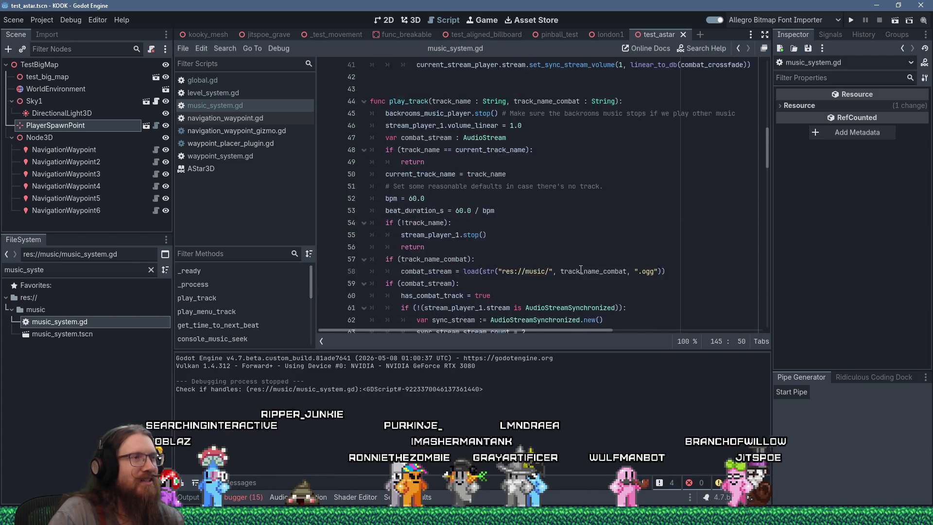
scroll(581, 270, "up", 9)
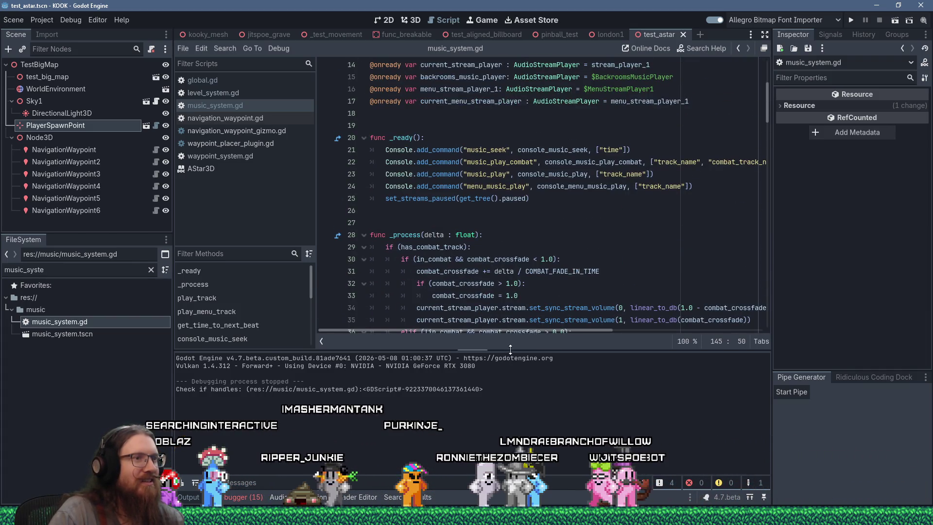
left_click_drag(510, 349, 511, 440)
scroll(486, 292, "up", 5)
left_click(469, 294)
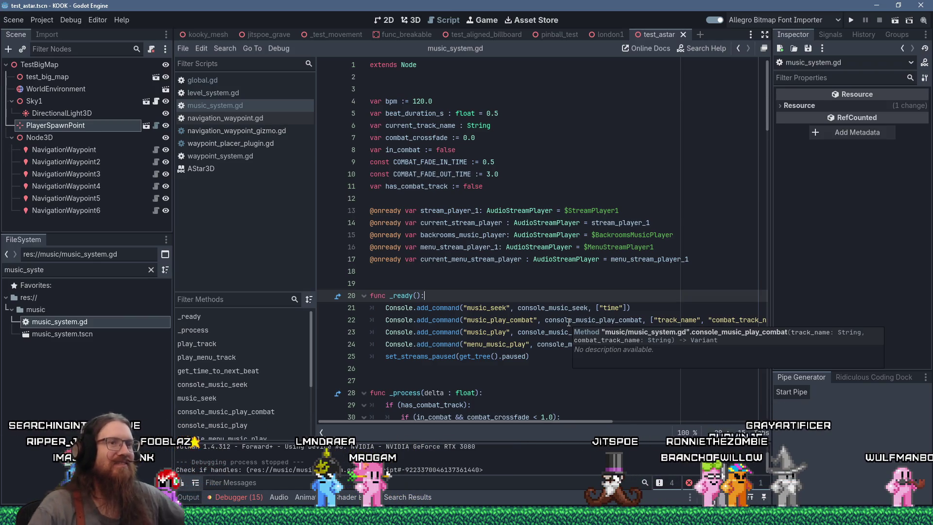
Step: Search music_system.gd for 'menu_music' and step through its matches
scroll(475, 244, "down", 1)
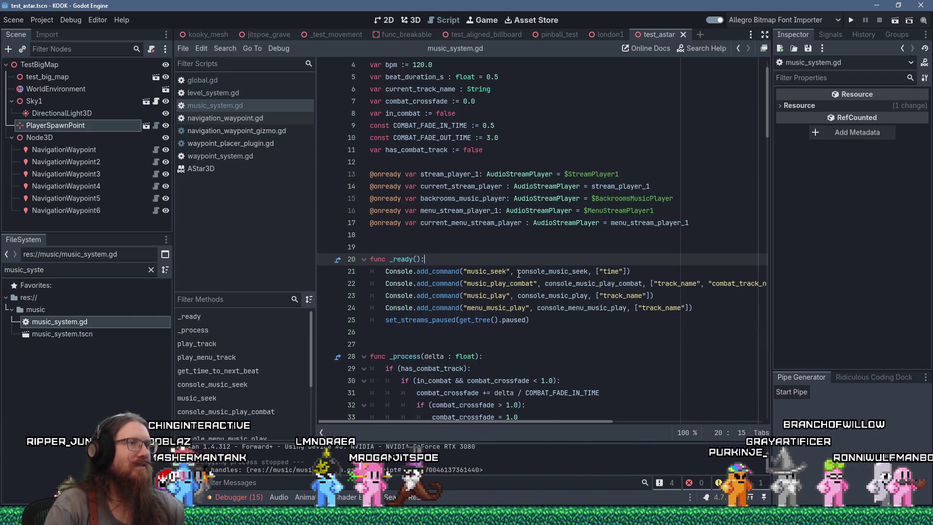
scroll(518, 273, "down", 13)
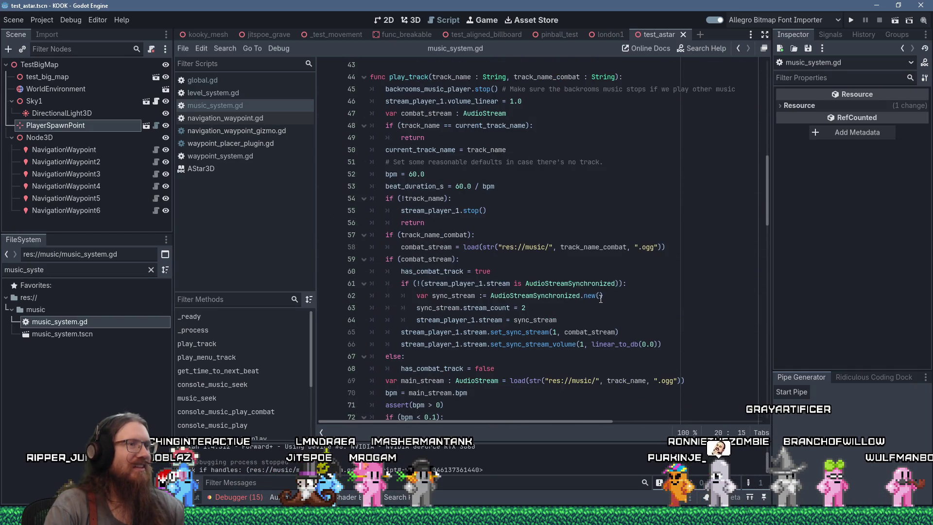
scroll(600, 298, "up", 11)
left_click(596, 151)
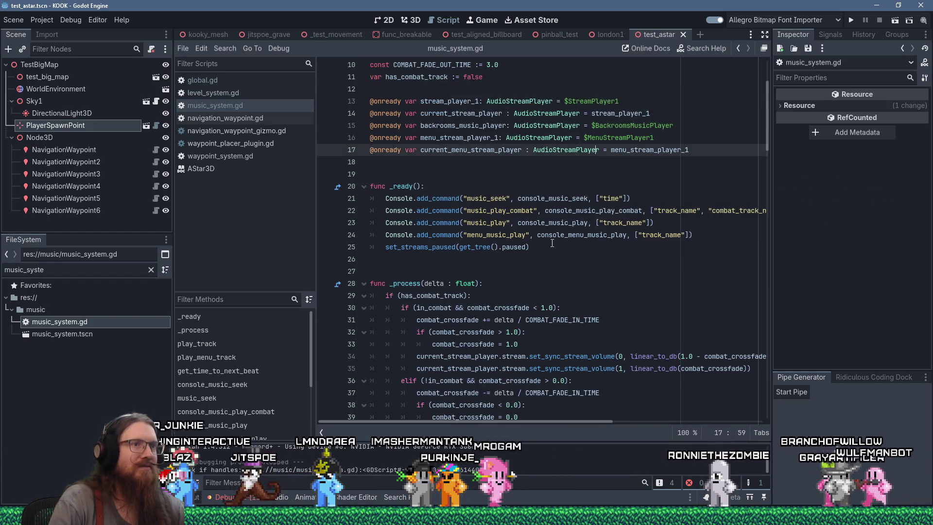
left_click(550, 174)
key("ctrl+f")
type("ready")
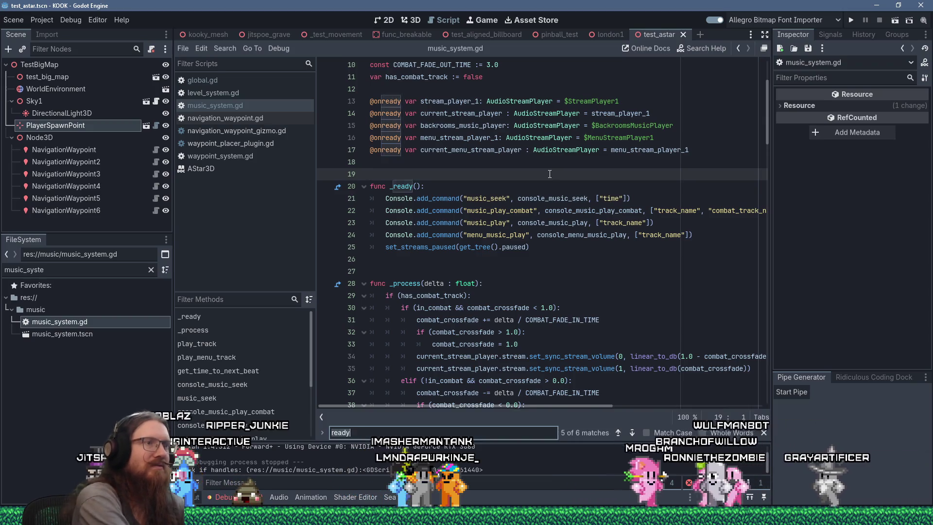
key("BackSpace")
key("BackSpace")
key("BackSpace")
type("menu_music")
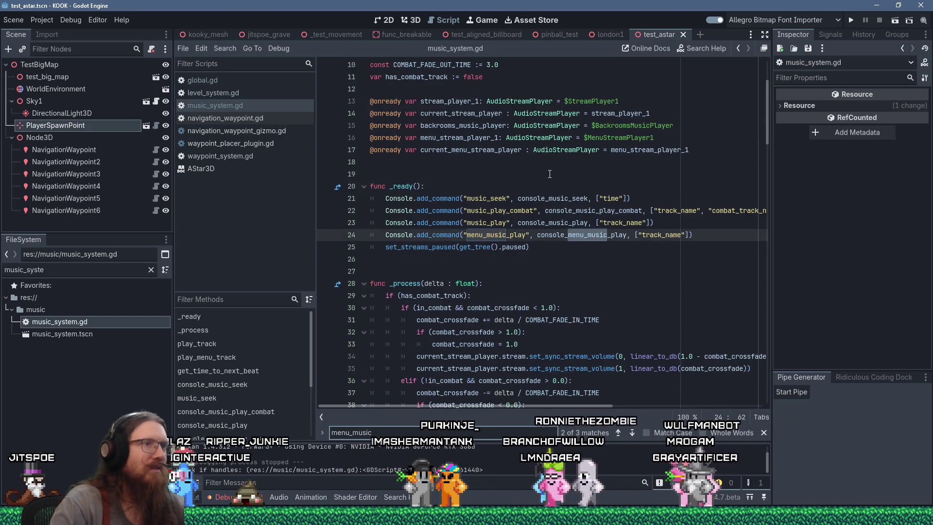
key("Return")
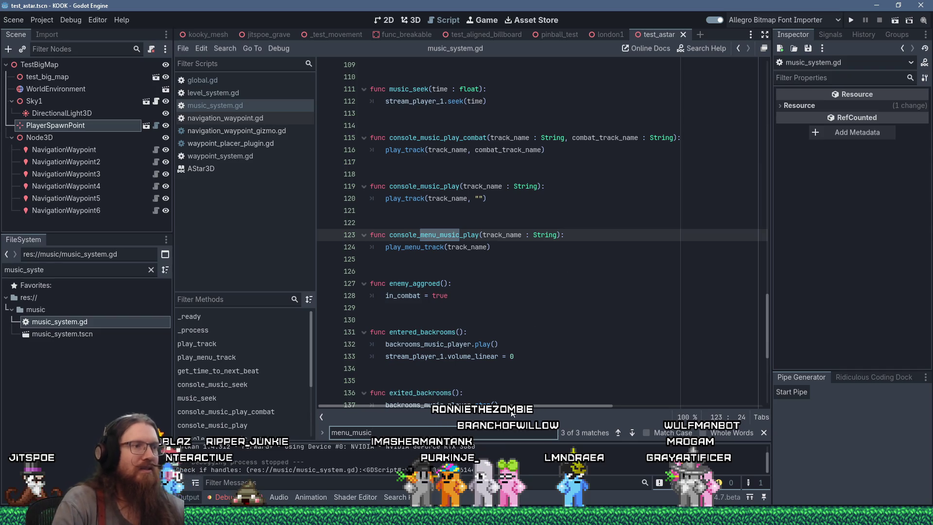
key("Return")
key("Return")
key("Return")
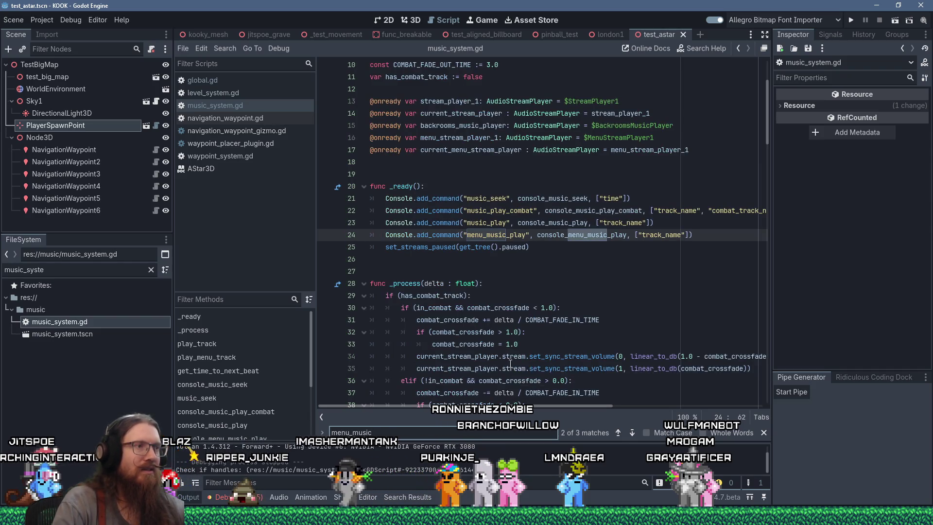
Step: Jump to the play_menu_track definition's stream load line and run the game with F5
left_click(479, 284)
left_click(414, 247)
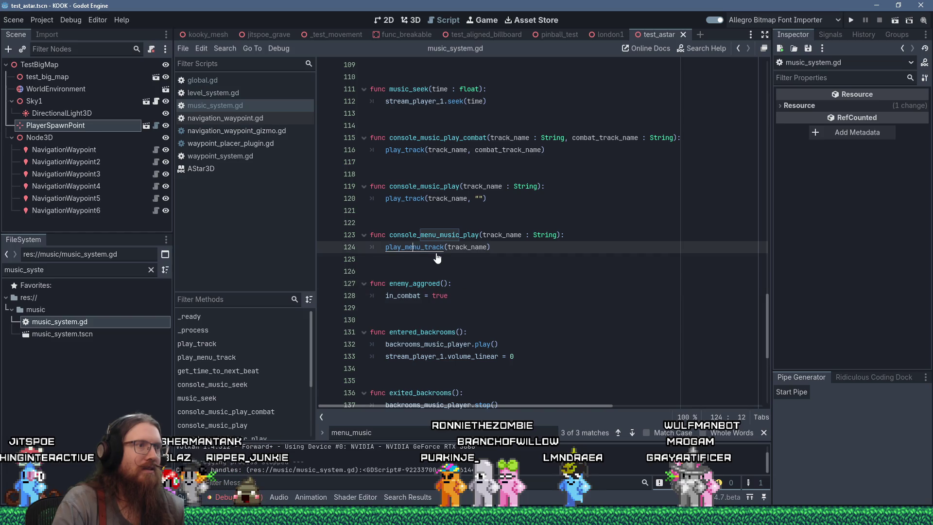
left_click(425, 249, "ctrl")
left_click(423, 249)
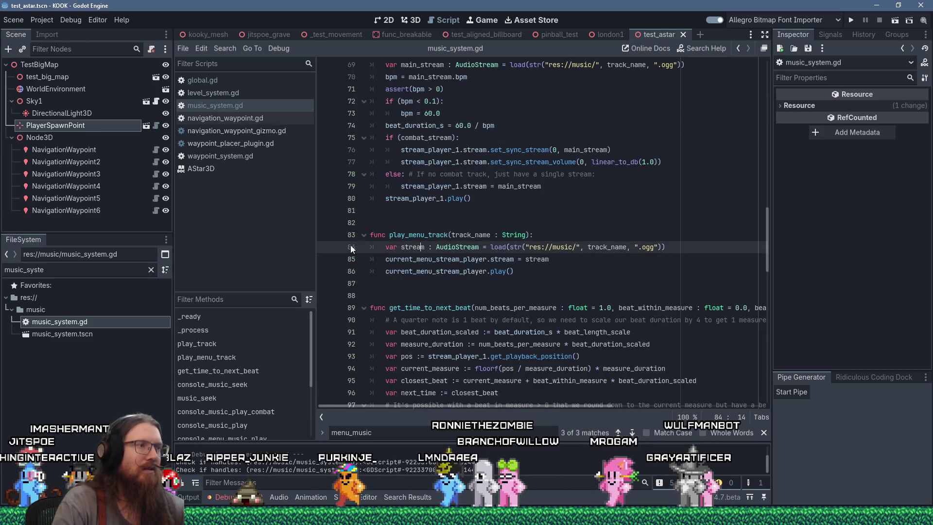
key("F5")
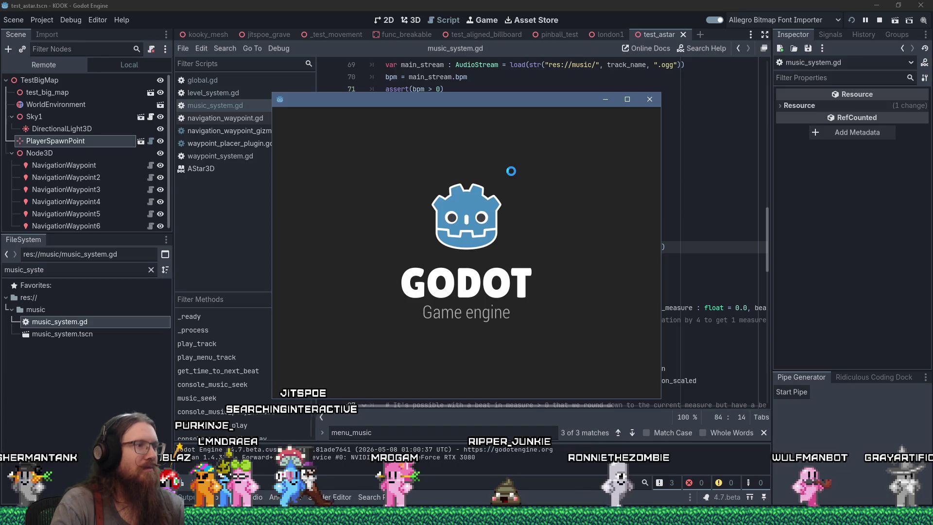
key("alt+Tab")
key("alt+Tab")
key("alt+Tab")
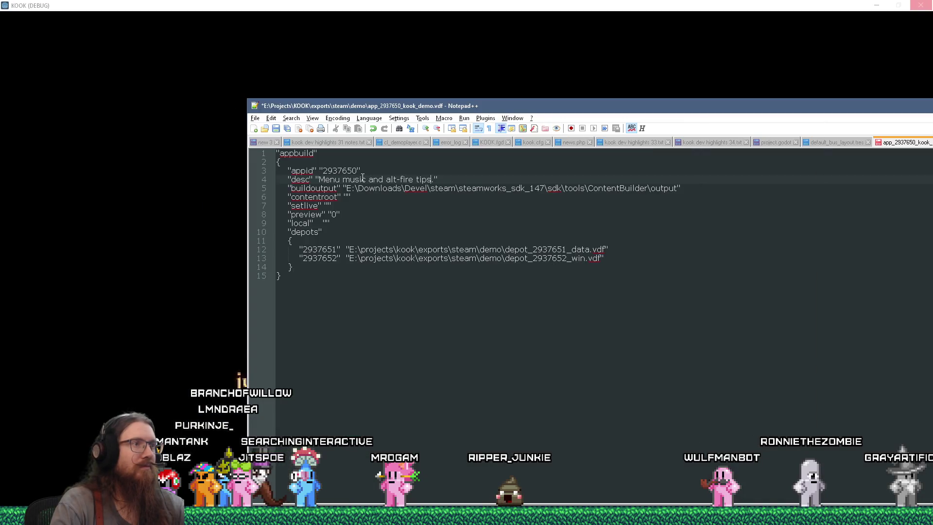
Step: Replace the desc line's final period with ', threaded level loading.' and return to the loading game
key("BackSpace")
type(", threaded level loading.")
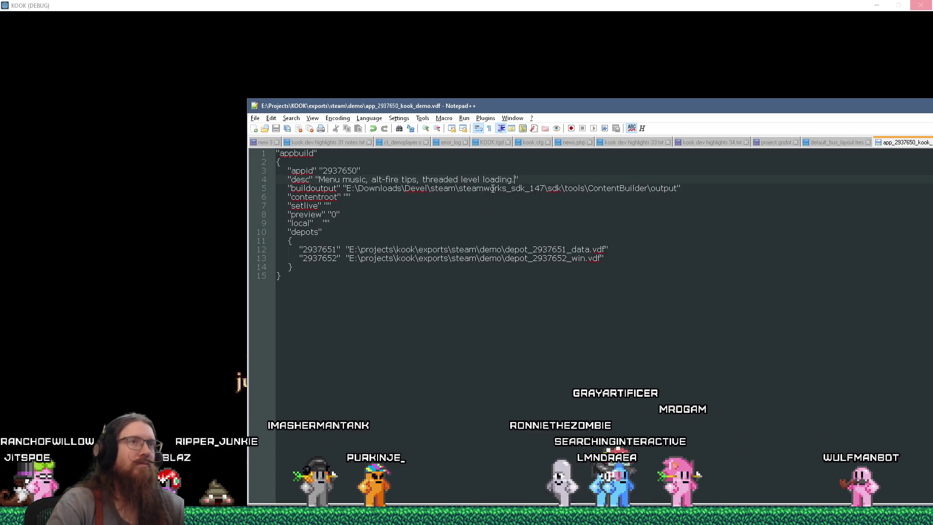
left_click(657, 33)
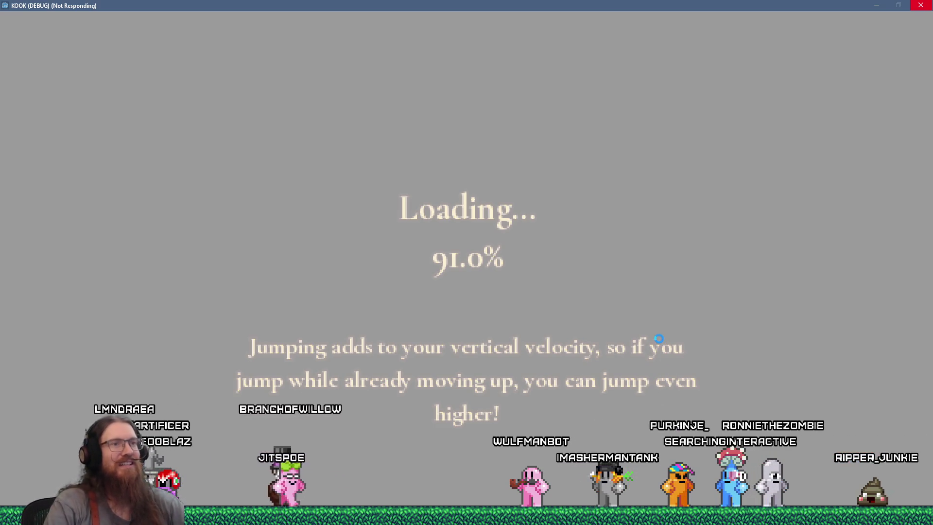
key("alt+Tab")
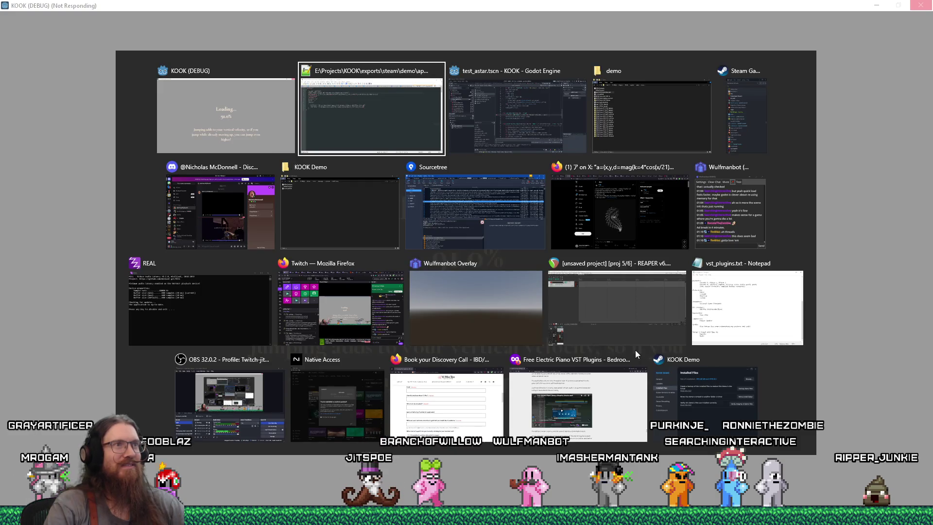
Step: In the Godot editor, remove the breakpoint on line 84 of music_system.gd
key("alt+Tab")
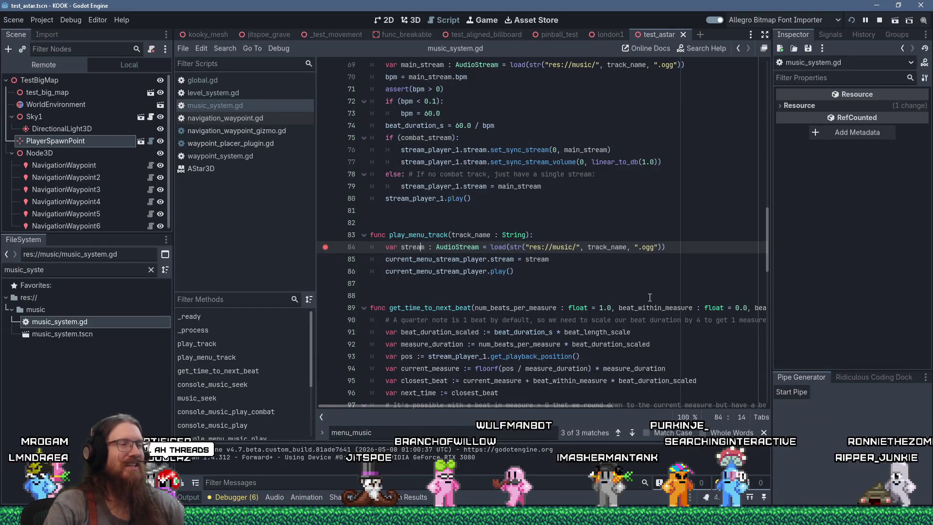
scroll(517, 330, "down", 1)
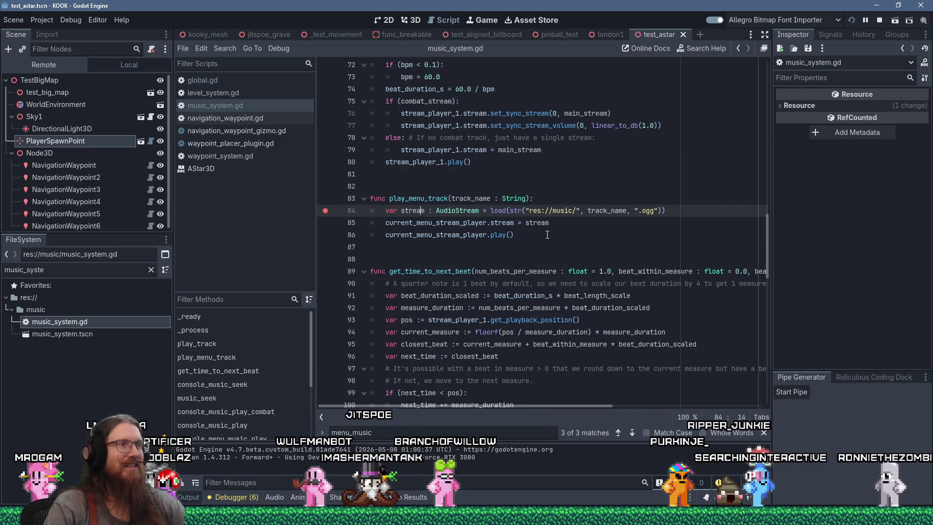
left_click(547, 235)
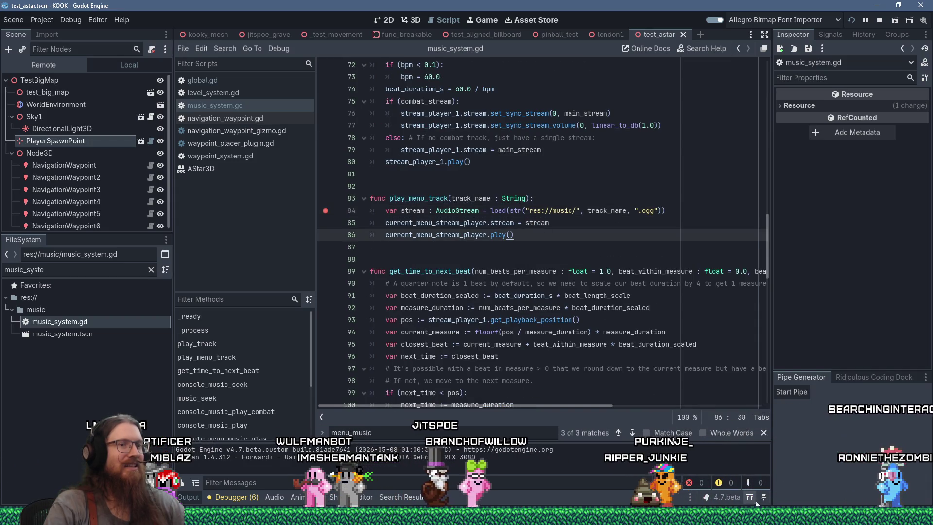
mouse_move(779, 517)
left_click(569, 271)
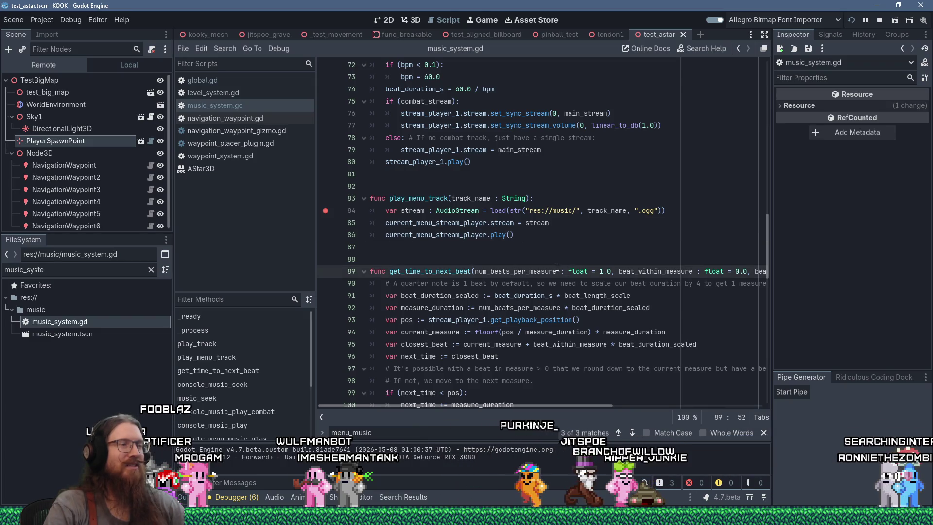
left_click(326, 210)
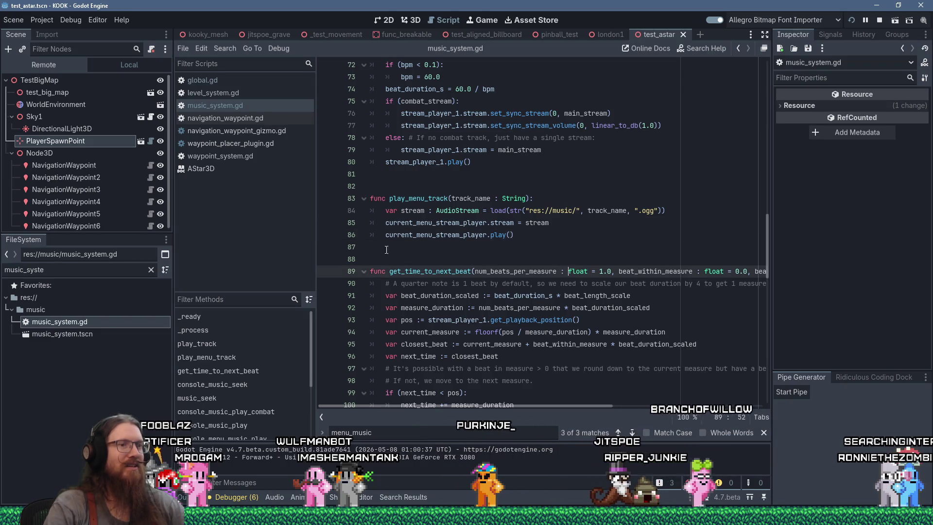
left_click(700, 216)
key("F12")
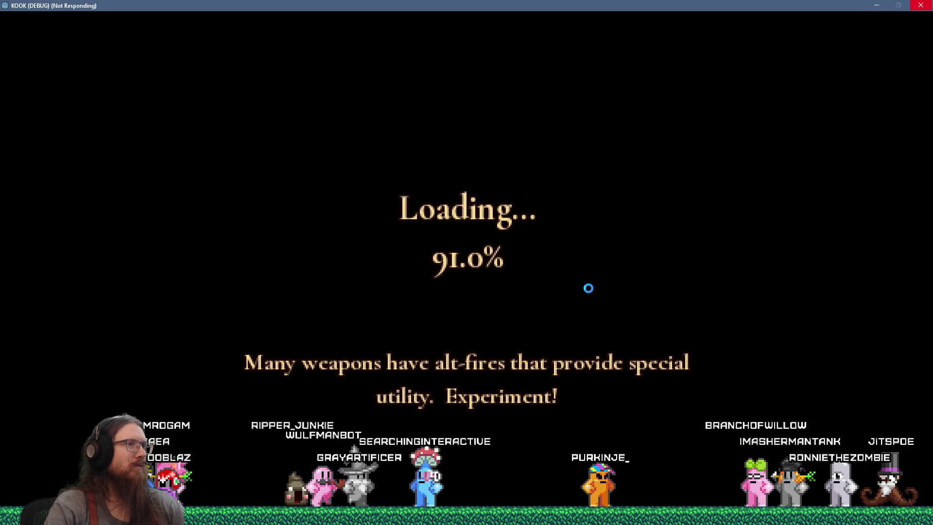
Step: Cycle through the open windows to reach Visual Studio showing a_star.cpp
key("alt+Tab")
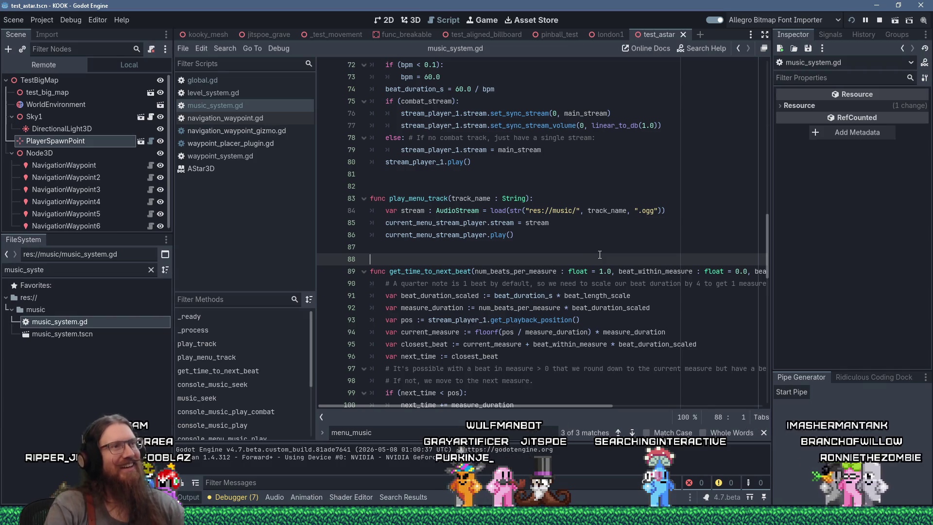
scroll(599, 255, "up", 2)
scroll(600, 254, "up", 13)
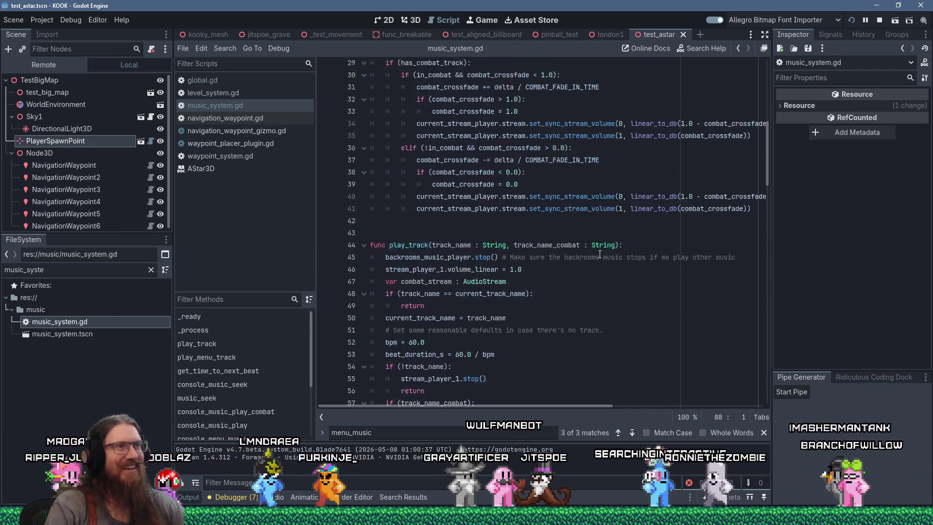
scroll(599, 255, "down", 15)
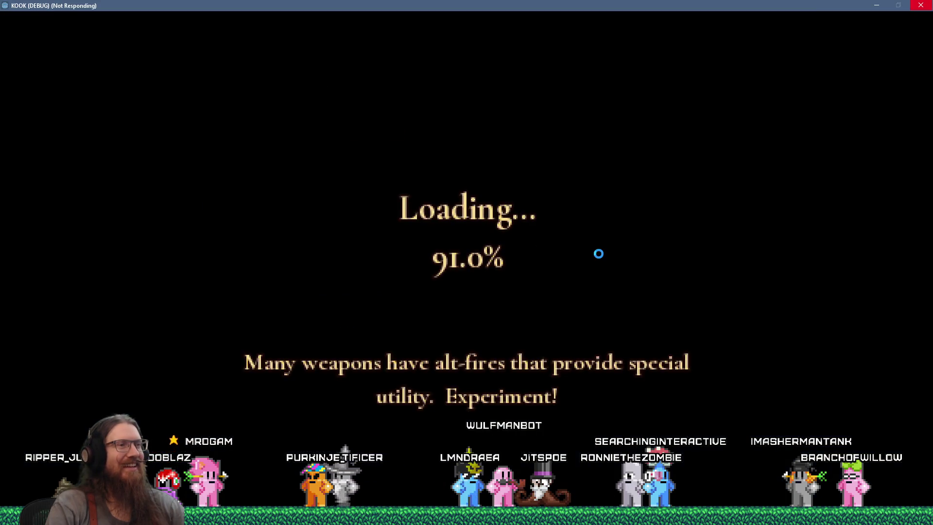
key("alt+Tab")
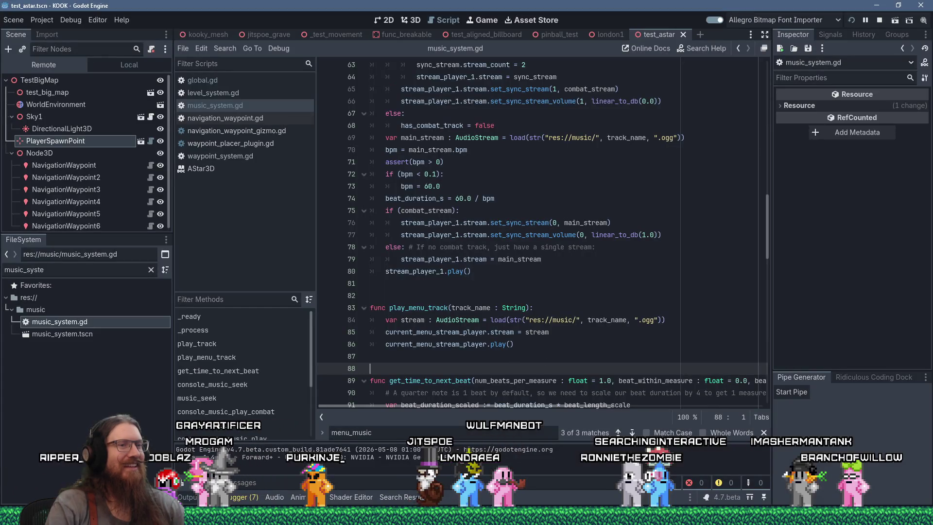
key("alt+Tab")
left_click(157, 7)
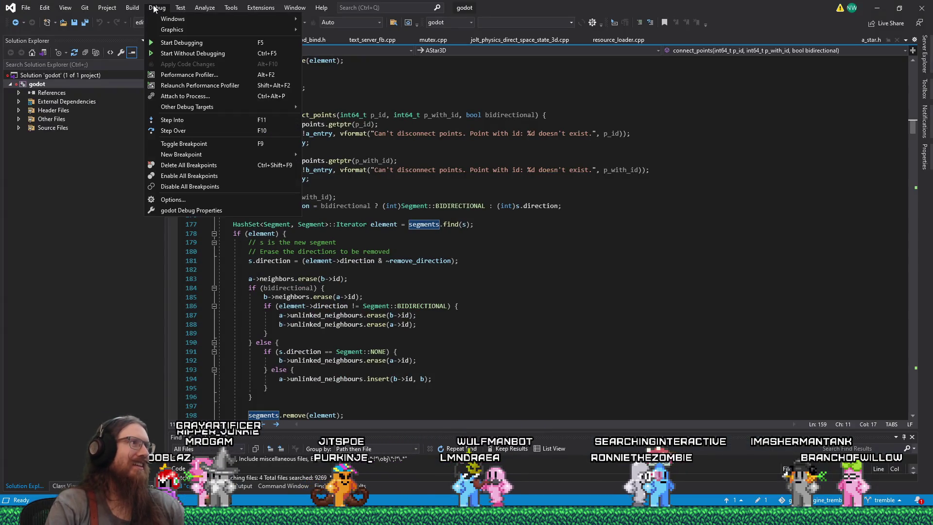
Step: Open Debug > Attach to Process and select a LosslessCut.exe entry in Available processes
left_click(180, 96)
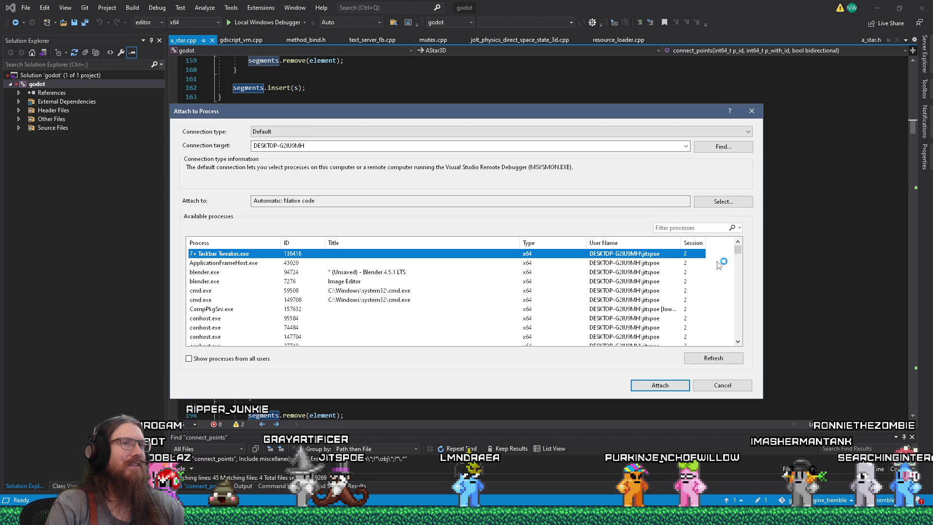
mouse_move(736, 249)
left_mouse_down()
mouse_move(738, 293)
mouse_move(739, 265)
left_mouse_up()
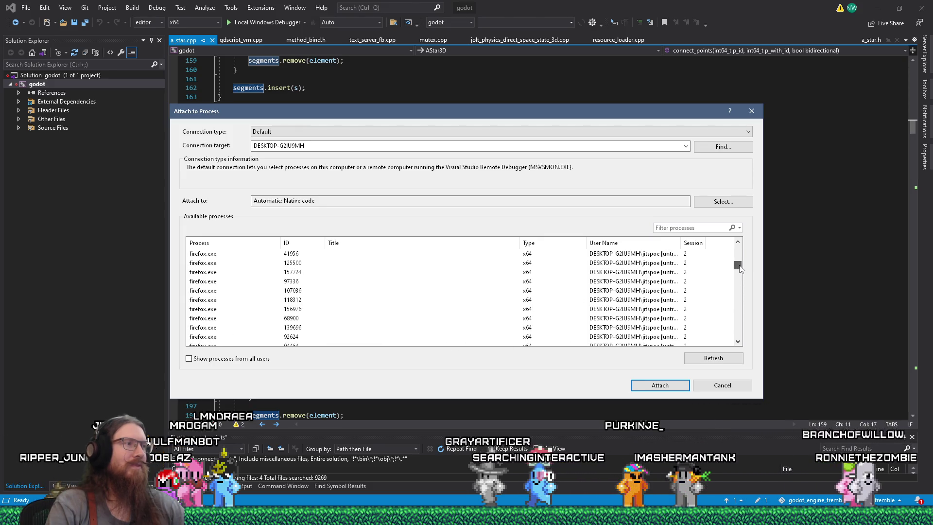
scroll(453, 301, "down", 10)
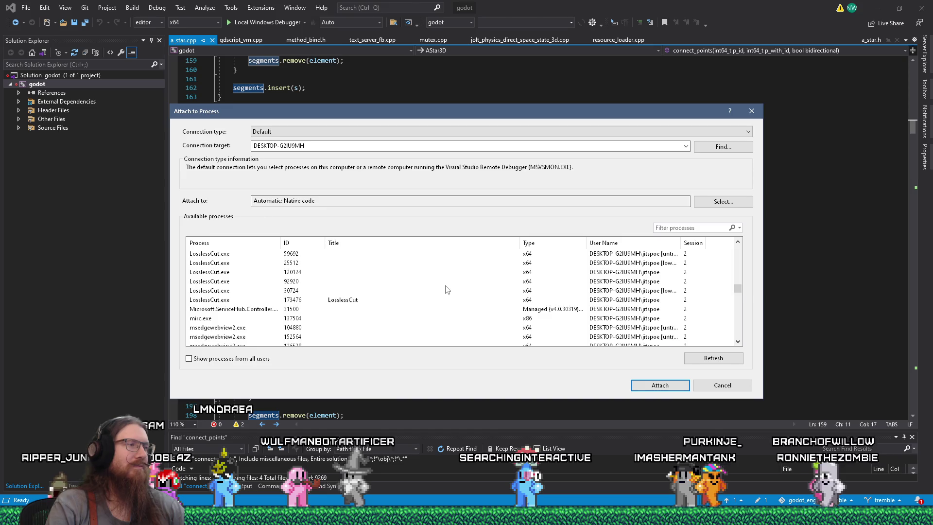
scroll(447, 290, "up", 3)
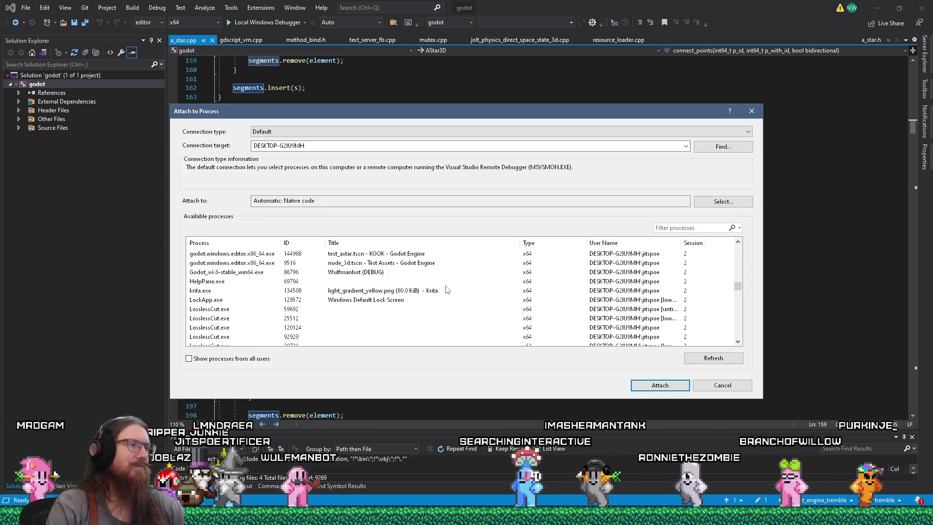
scroll(447, 290, "down", 3)
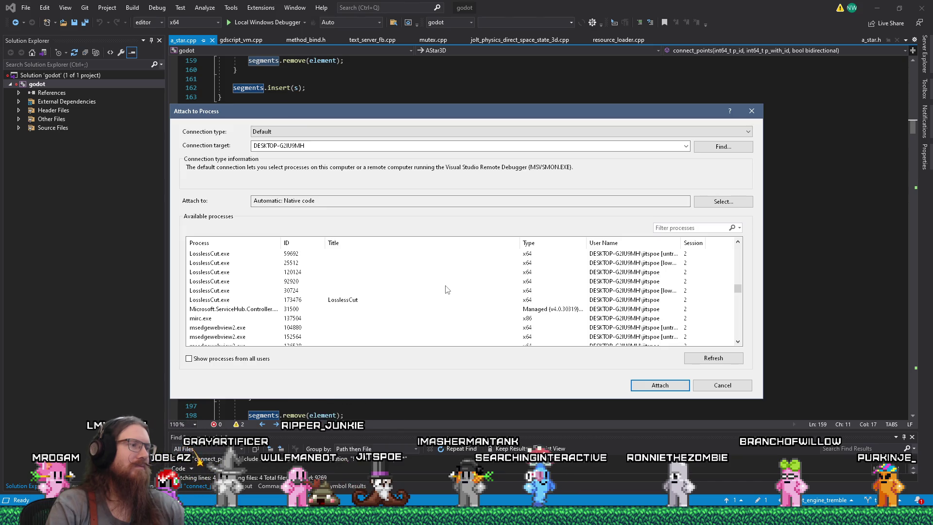
scroll(447, 290, "up", 1)
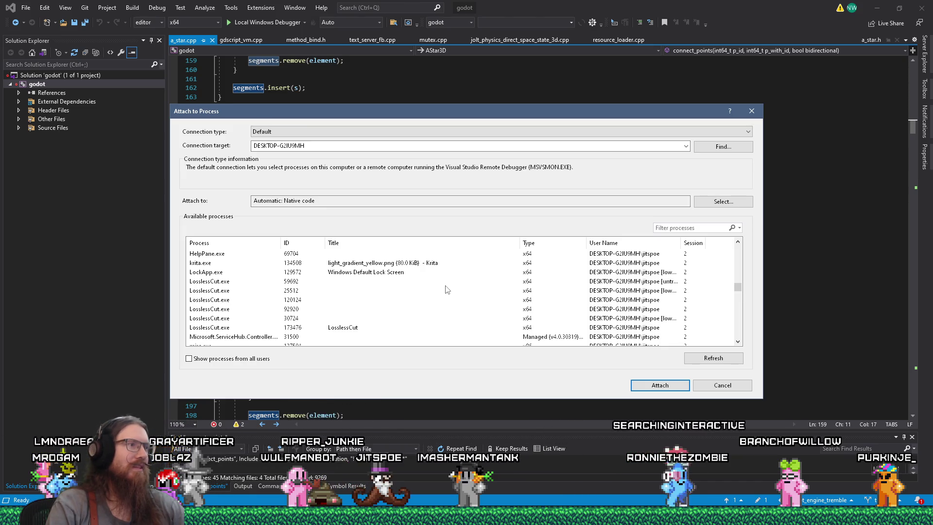
left_click(224, 283)
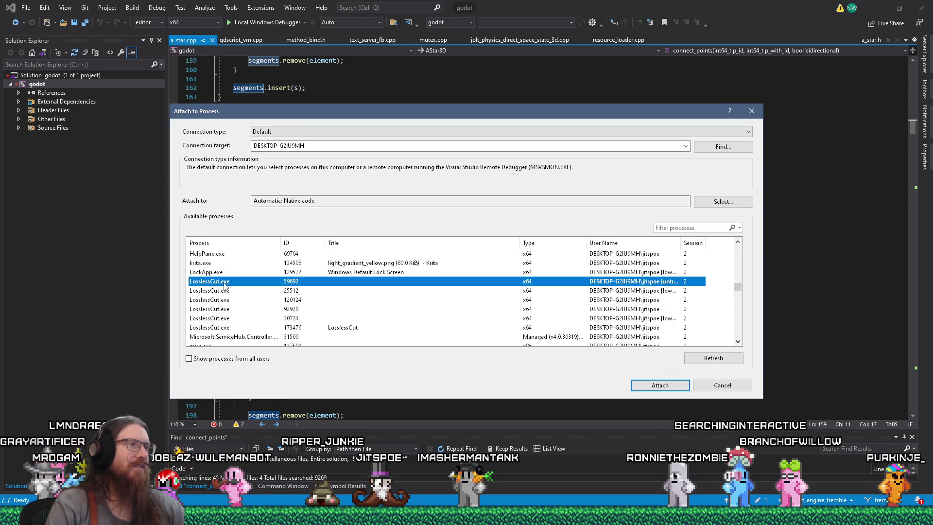
key("Return")
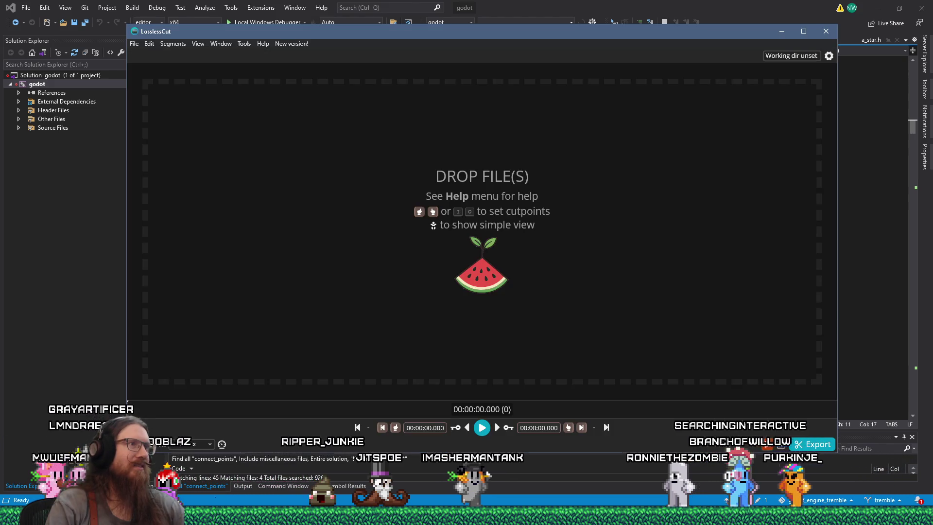
mouse_move(174, 30)
left_mouse_down()
mouse_move(531, 67)
mouse_move(225, 24)
left_mouse_up()
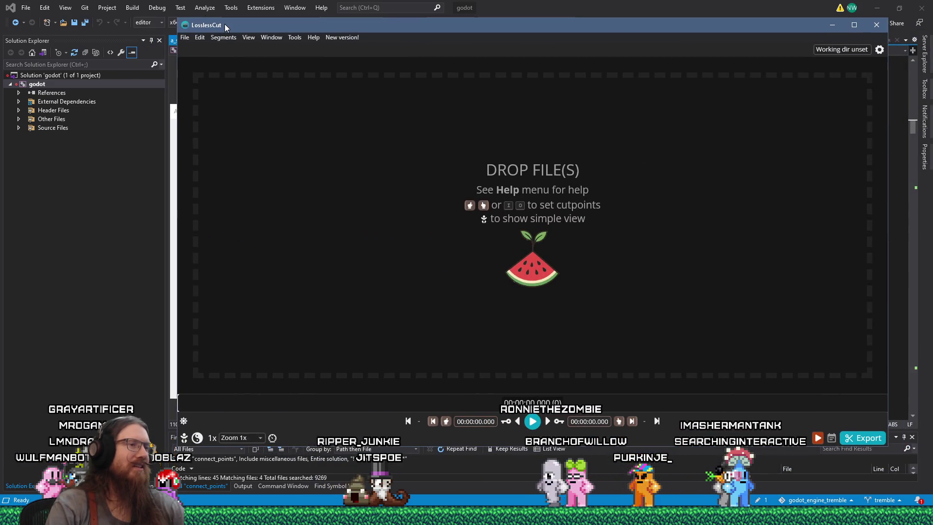
mouse_move(225, 25)
left_mouse_down()
mouse_move(416, 13)
mouse_move(175, 25)
mouse_move(511, 14)
mouse_move(214, 17)
left_mouse_up()
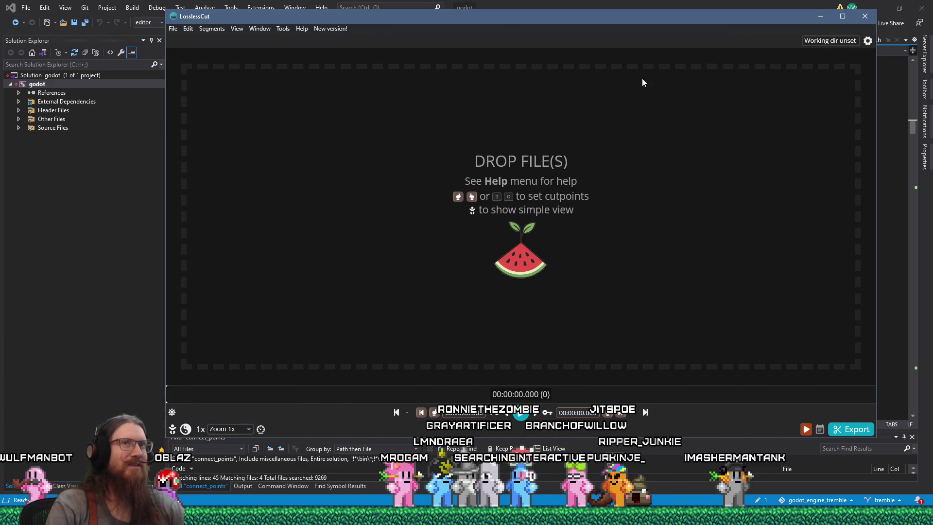
left_click(821, 16)
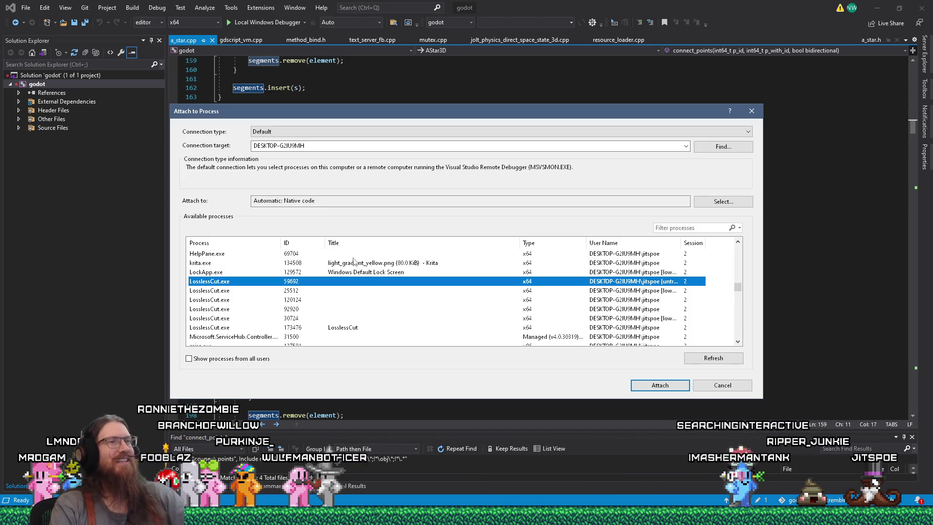
Step: Select the godot.windows.editor 'KOOK (DEBUG)' process, ID 32180, and attach the debugger
scroll(354, 261, "down", 1)
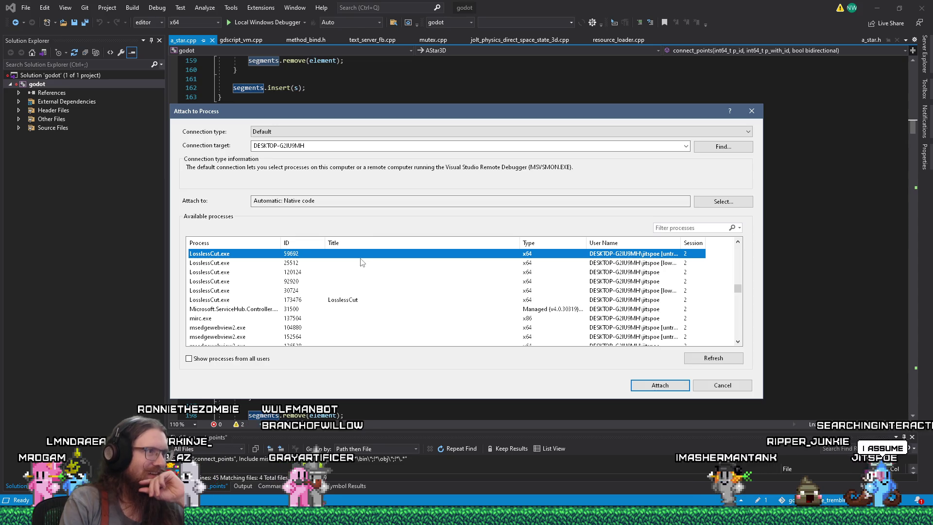
scroll(292, 287, "down", 1)
scroll(265, 290, "down", 2)
scroll(265, 291, "up", 2)
scroll(265, 291, "up", 5)
scroll(265, 290, "up", 1)
scroll(265, 291, "down", 1)
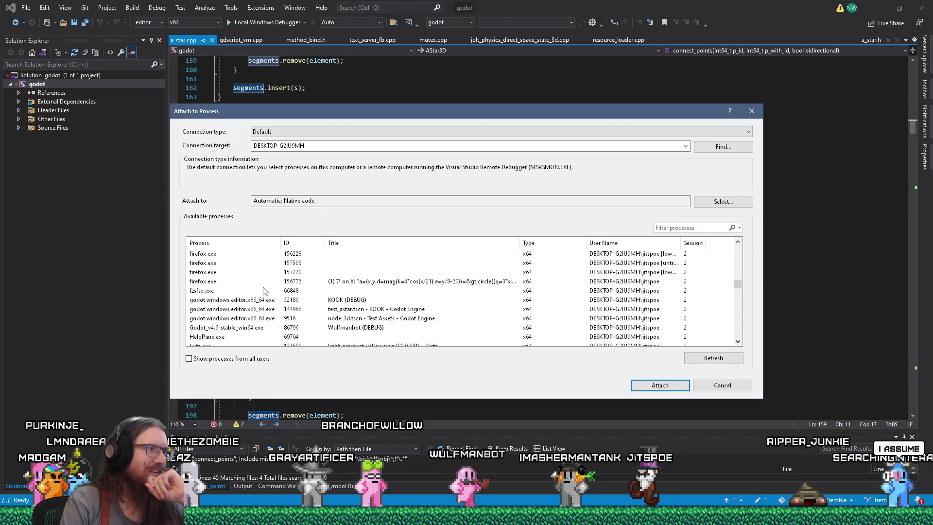
left_click(348, 301)
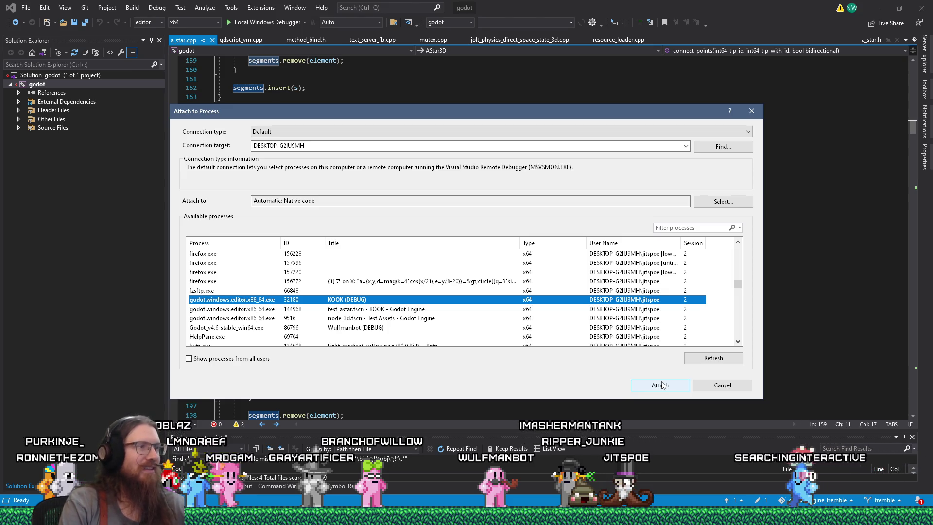
left_click(662, 385)
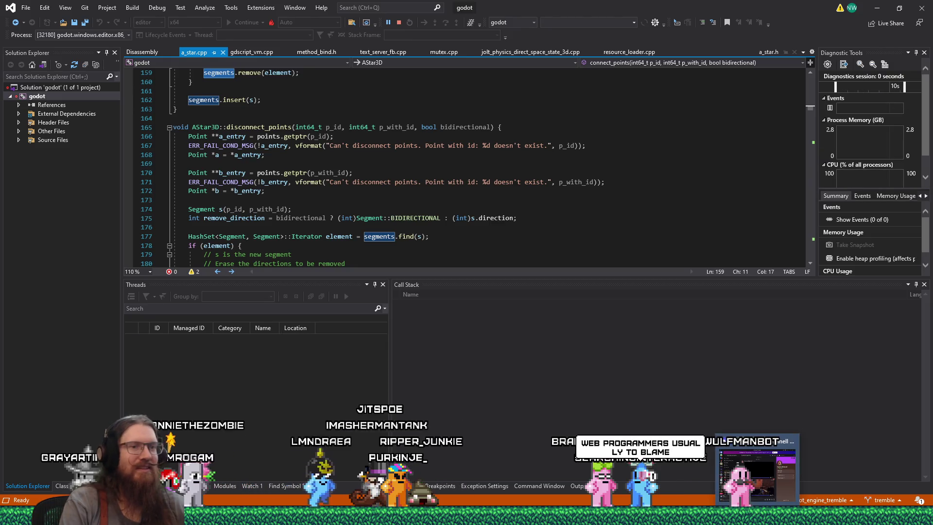
Step: Pause the attached KOOK game with Debug > Break All while viewing disconnect_points lines 181-183
mouse_move(776, 516)
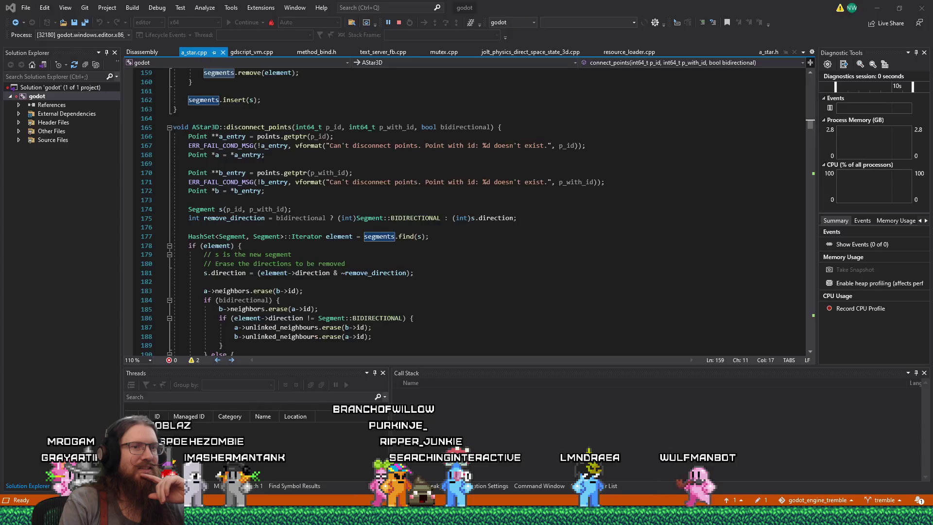
left_click(539, 294)
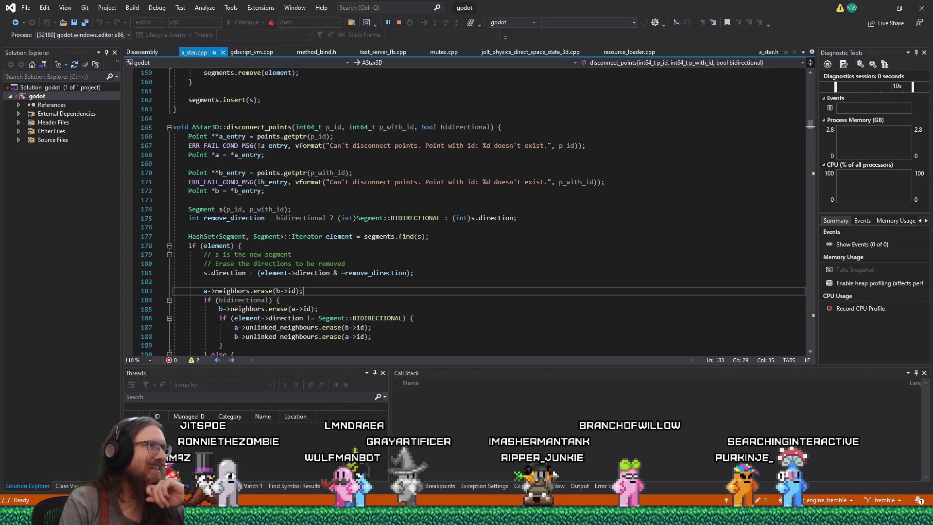
left_click(152, 10)
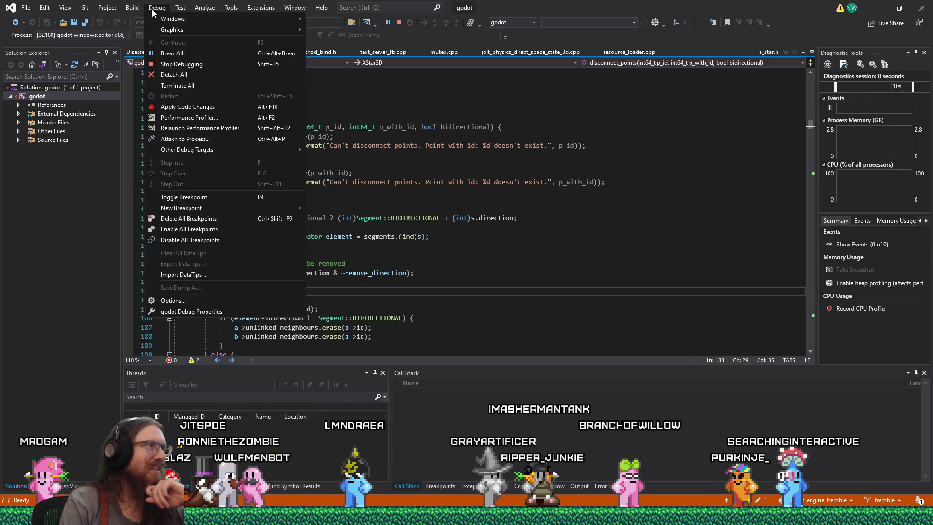
left_click(174, 51)
scroll(358, 214, "down", 3)
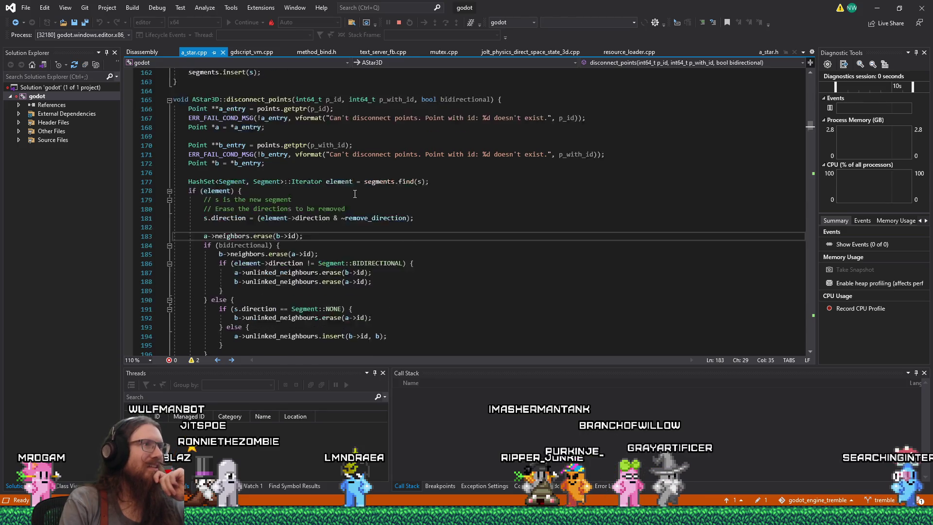
left_click(358, 190)
left_click(164, 8)
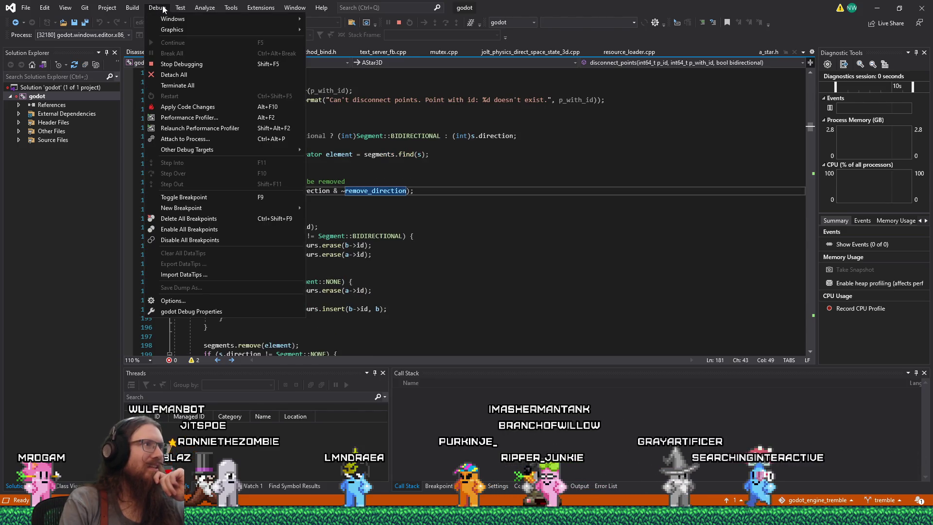
left_click(164, 8)
scroll(466, 194, "down", 3)
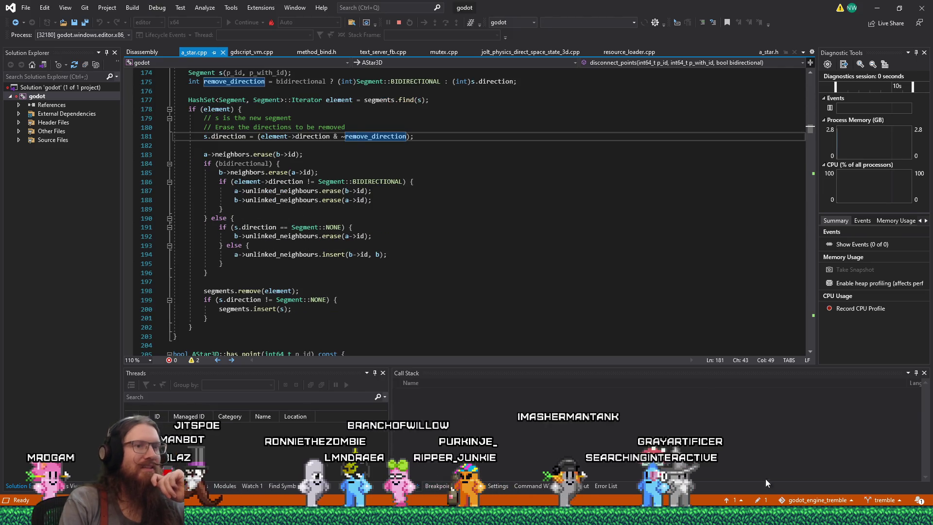
scroll(415, 263, "up", 6)
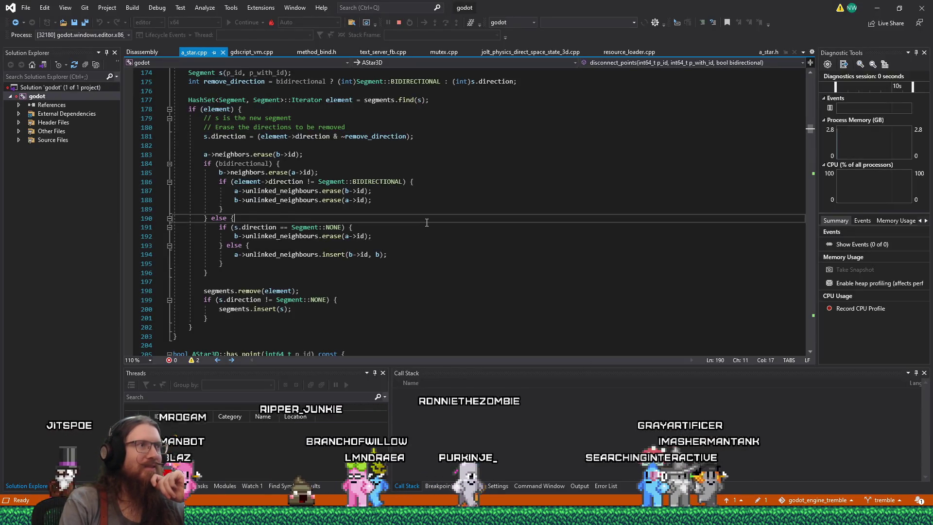
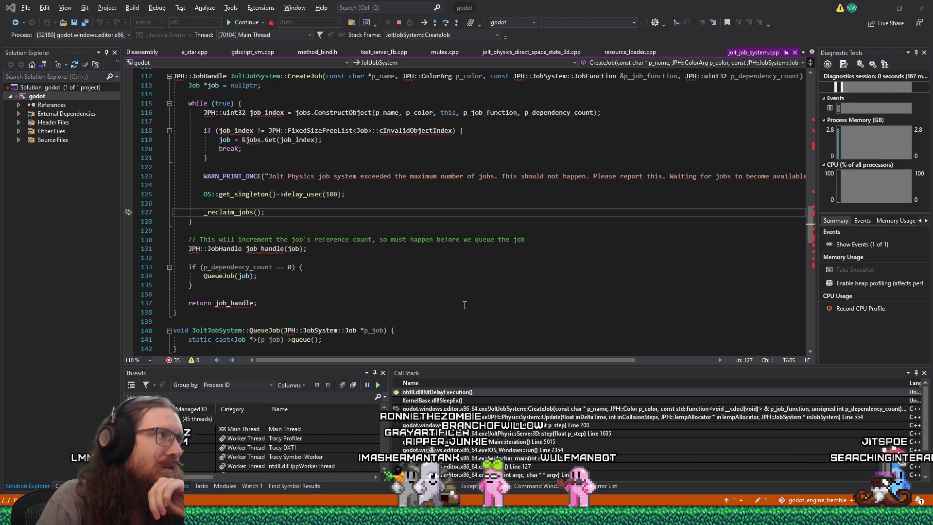
Step: Select the JoltJobSystem::CreateJob name on line 112 of jolt_job_system.cpp
scroll(464, 302, "up", 2)
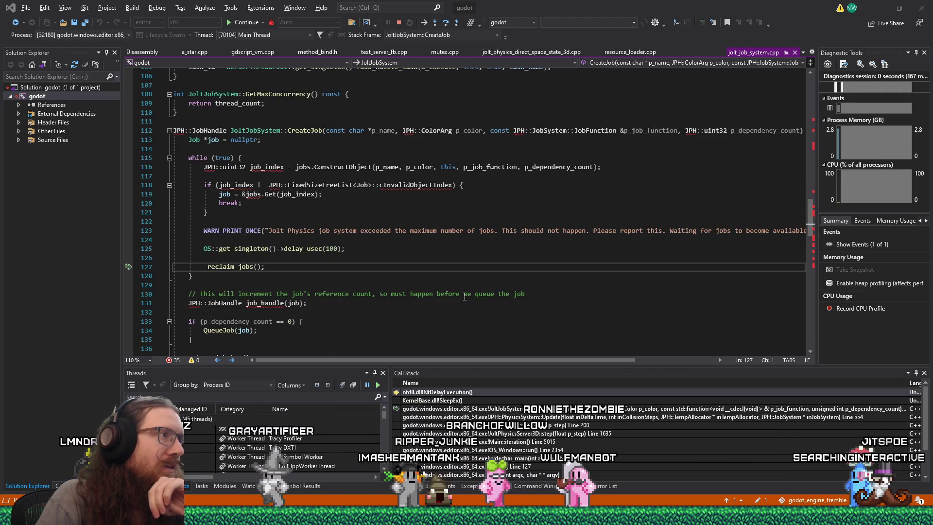
left_click_drag(232, 131, 299, 127)
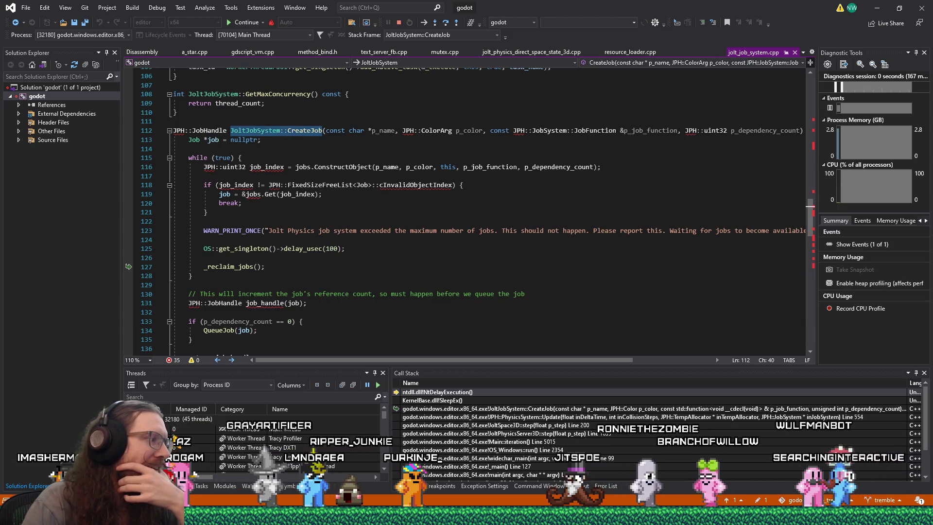
mouse_move(374, 515)
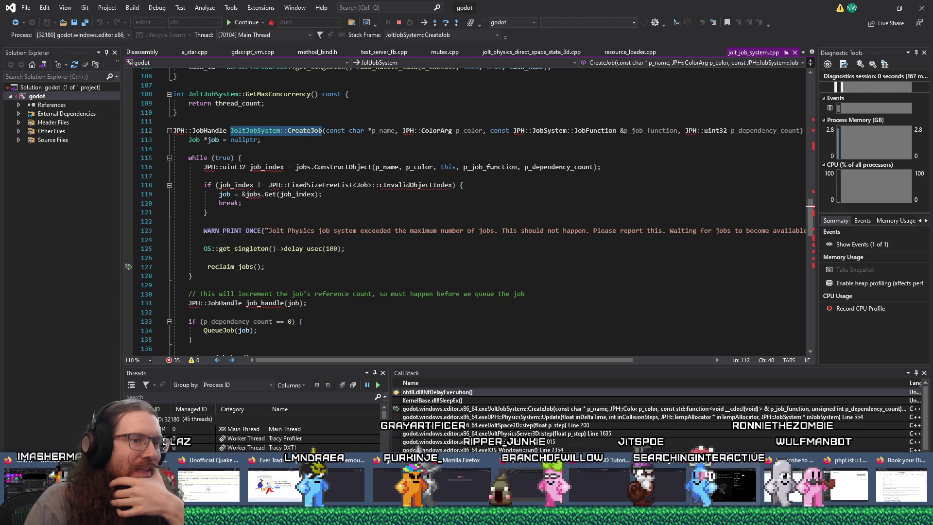
left_click(712, 487)
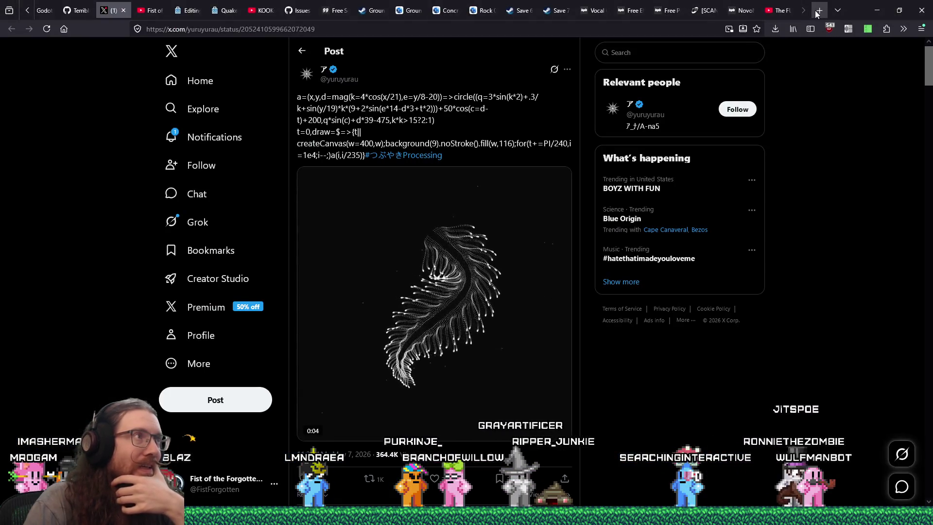
Step: Search the web for 'godot github' and open the godot repository's issues list
left_click(817, 12)
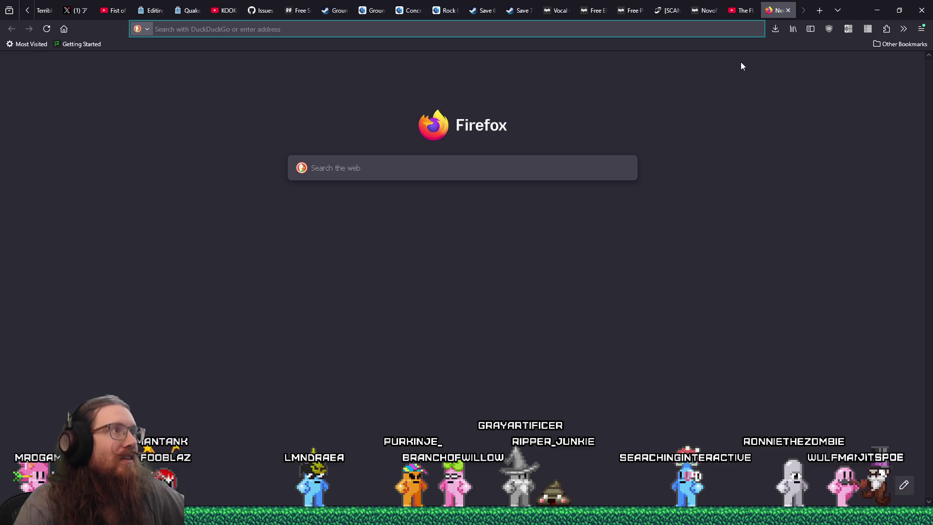
type("godot github")
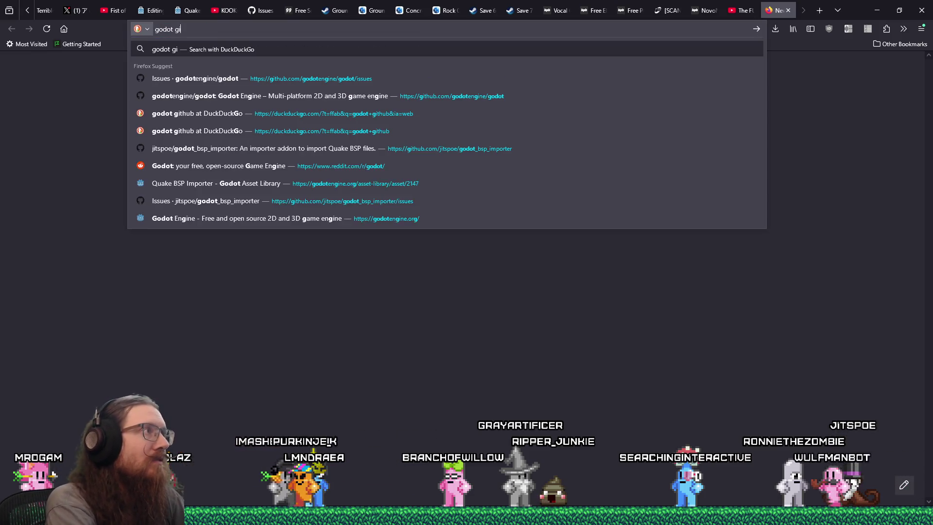
key("Return")
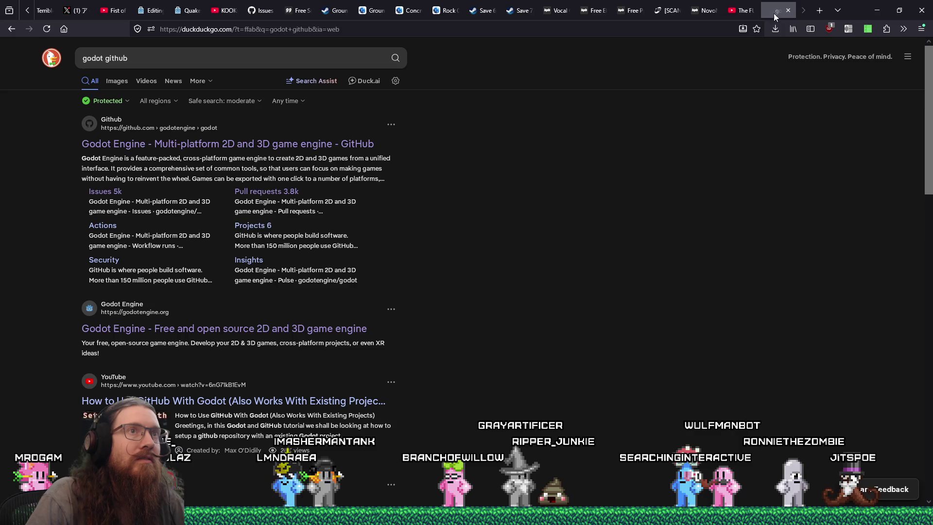
left_click_drag(774, 13, 731, 15)
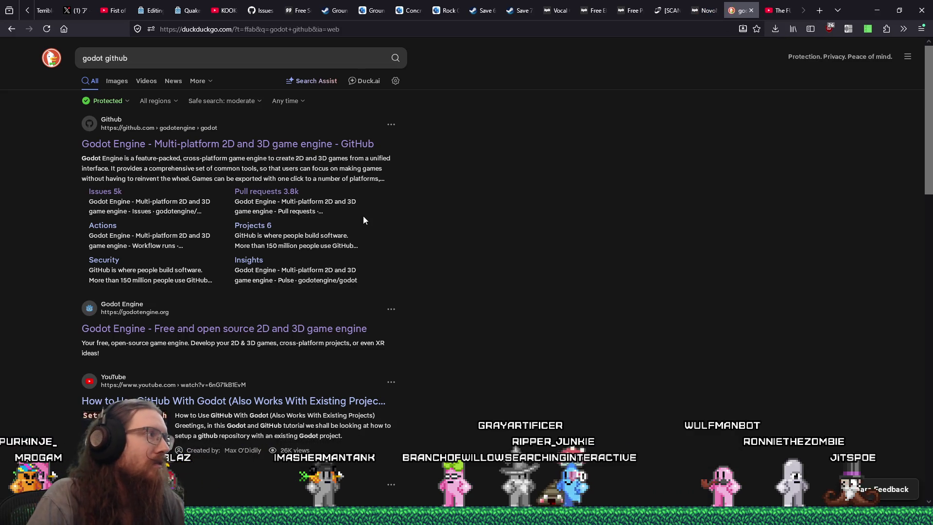
left_click(267, 151)
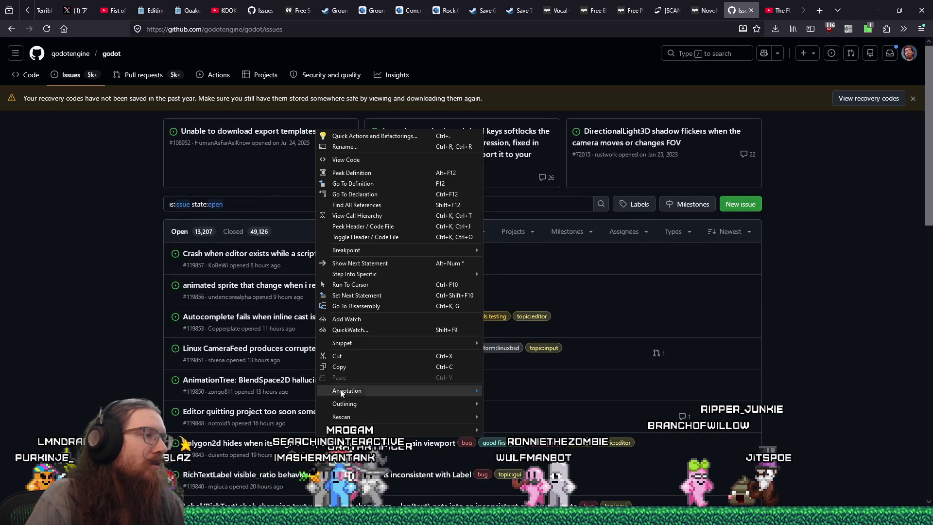
Step: Search the godot issues for JoltJobSystem::CreateJob
left_click(355, 363)
left_click(273, 204)
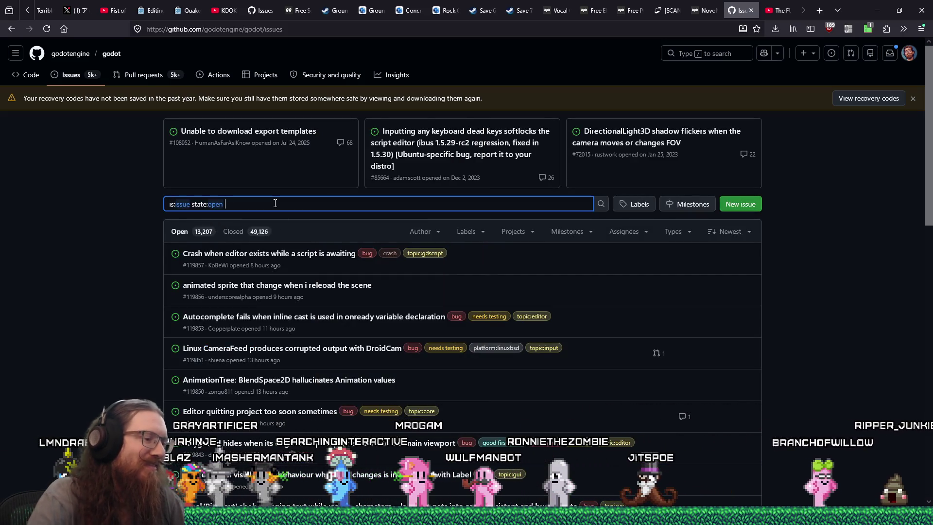
type("JoltJobSystem::CreateJob")
key("Return")
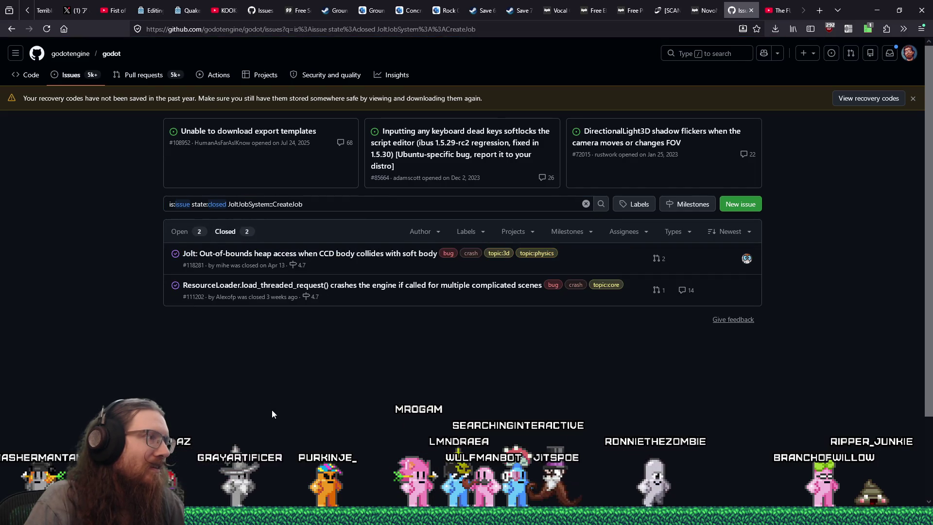
Step: Open closed issue #111202 on ResourceLoader.load_threaded_request() crashes and find its CreateJob stack trace
left_click(418, 285)
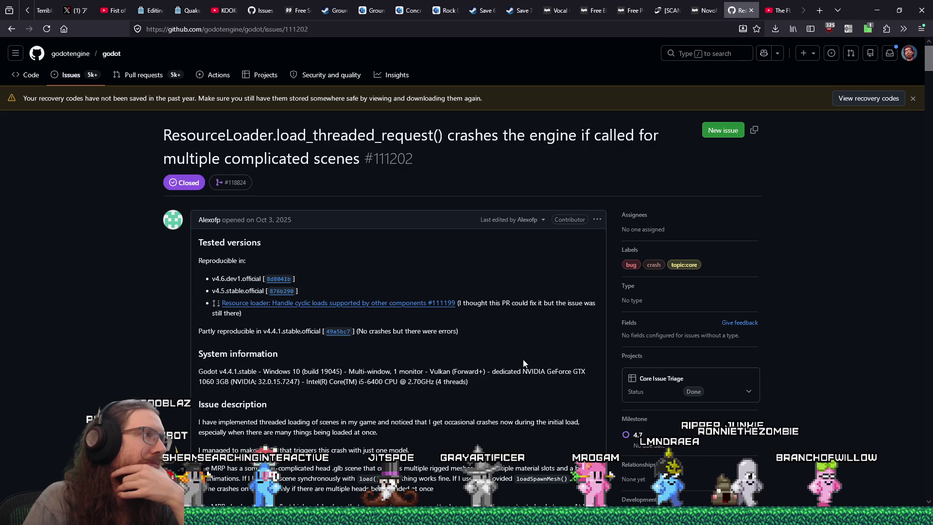
scroll(524, 362, "down", 10)
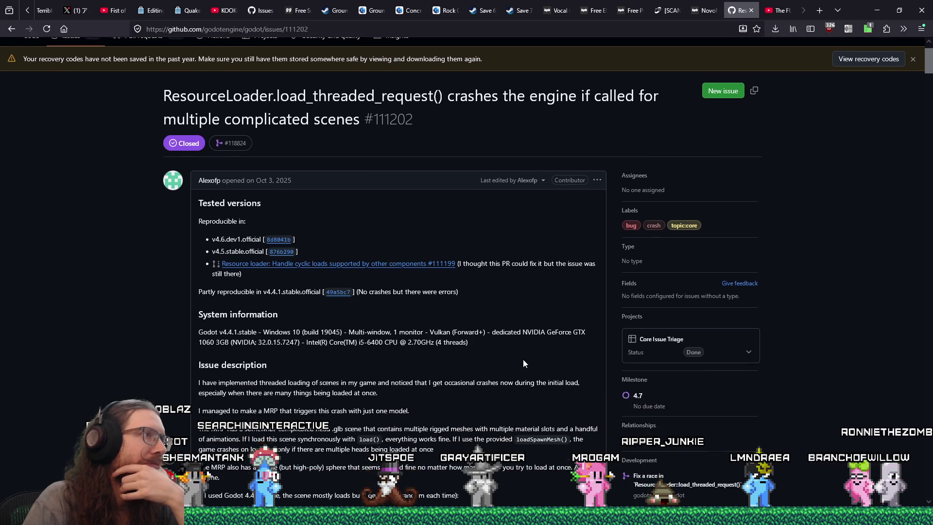
scroll(524, 359, "down", 20)
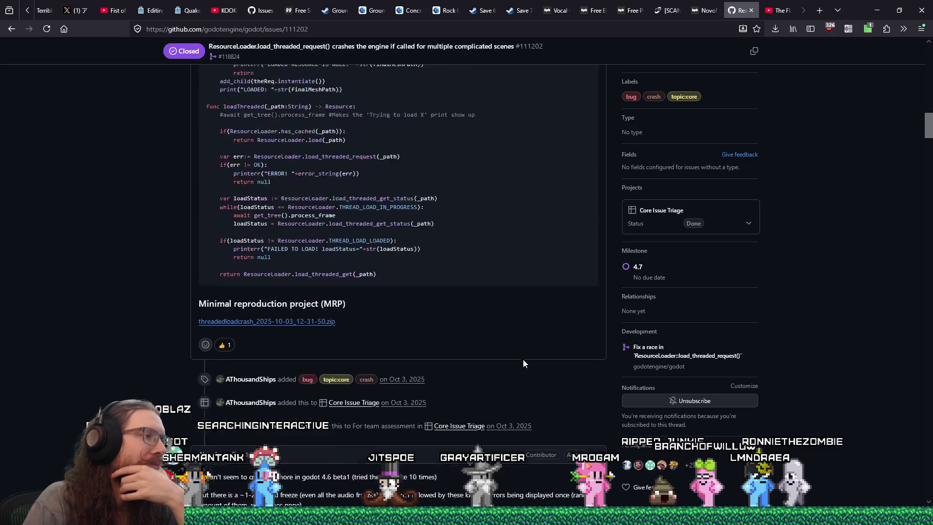
mouse_move(928, 208)
left_mouse_down()
mouse_move(892, 484)
mouse_move(905, 448)
left_mouse_up()
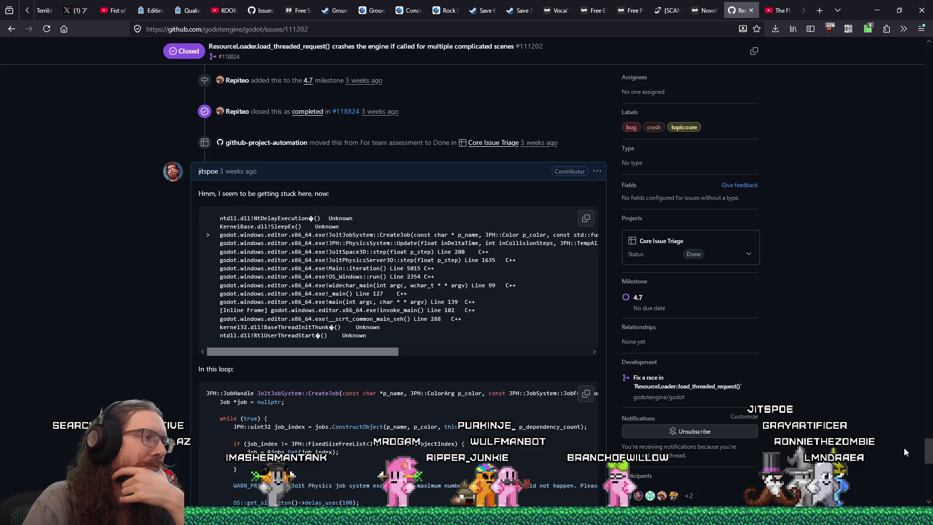
scroll(904, 448, "down", 5)
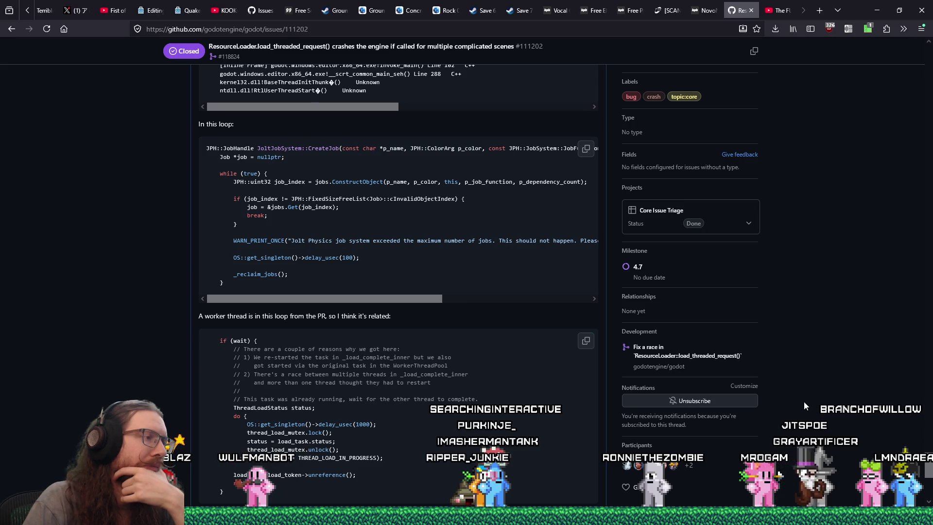
scroll(804, 402, "down", 1)
scroll(804, 401, "down", 3)
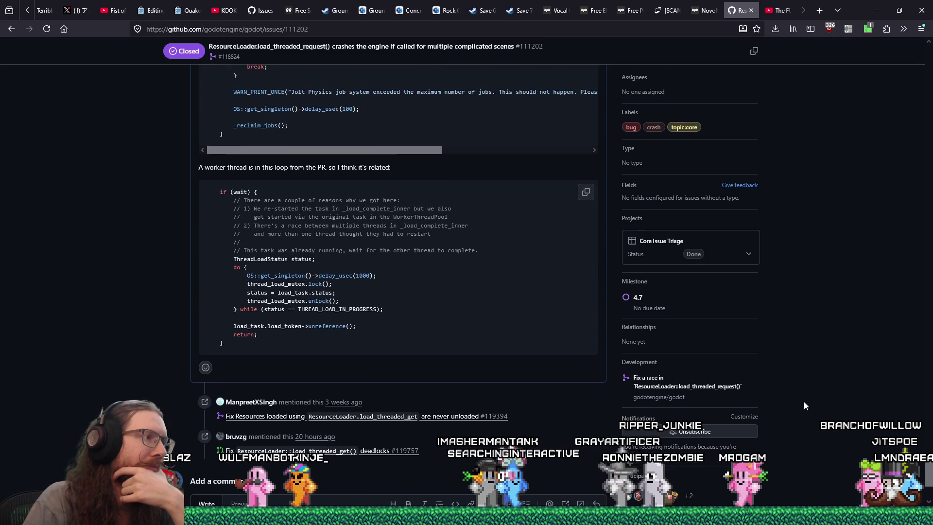
scroll(804, 402, "up", 1)
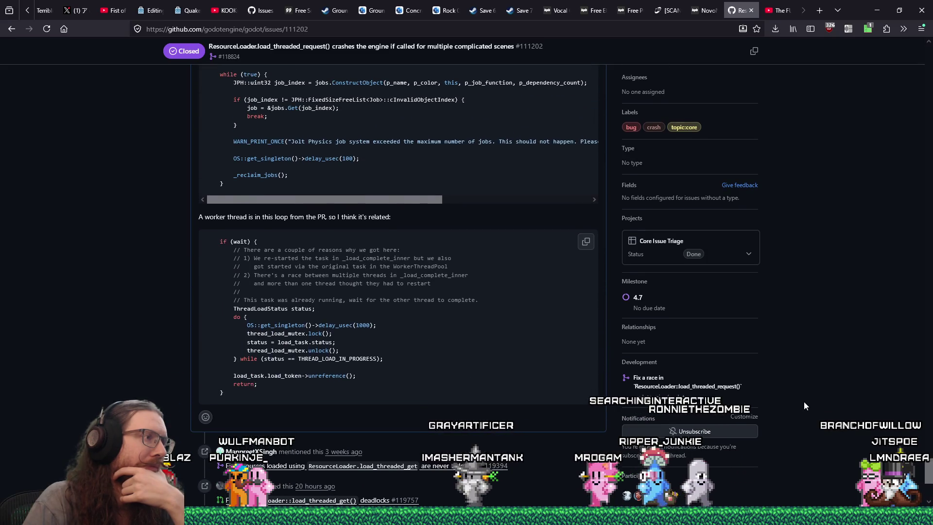
scroll(805, 401, "up", 1)
scroll(805, 401, "up", 6)
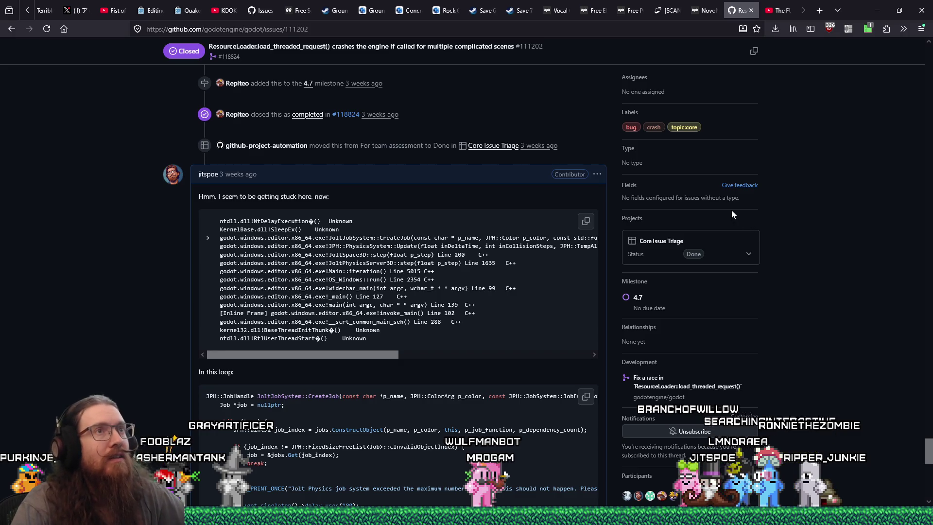
Step: Start a new godot bug report from the template, titling it 'Thread deadlock in'
left_click(820, 10)
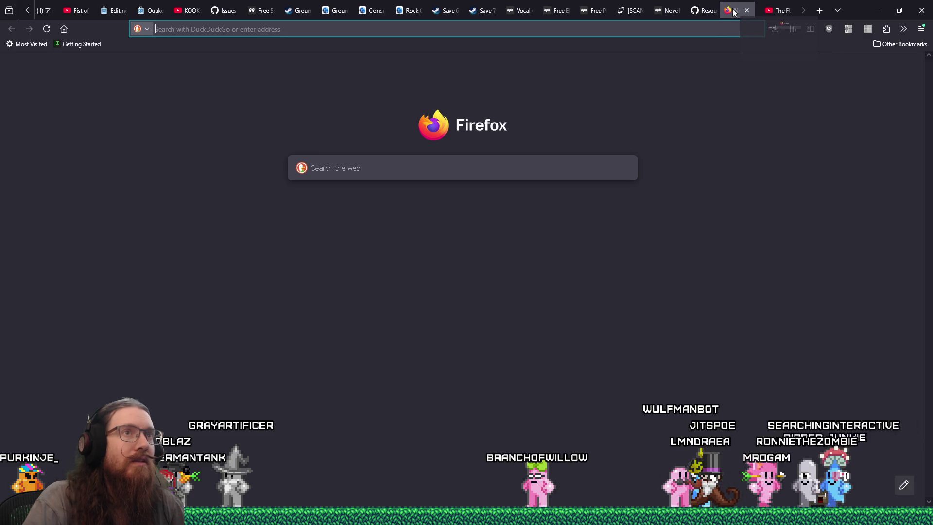
left_click(665, 28)
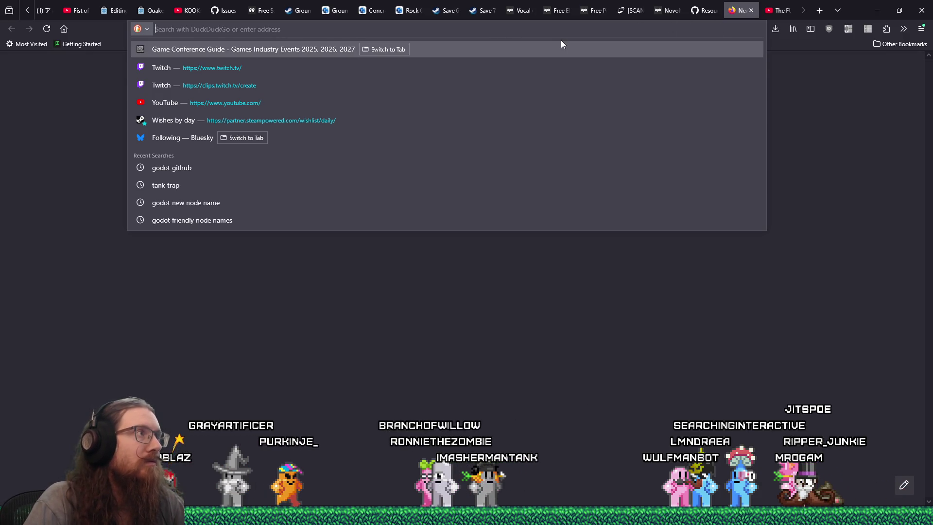
type("god")
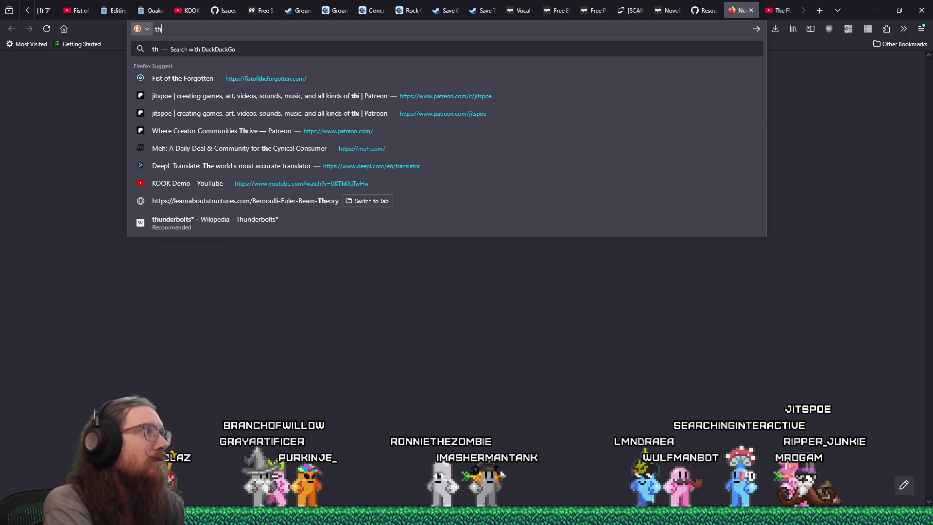
type("ot github")
key("Return")
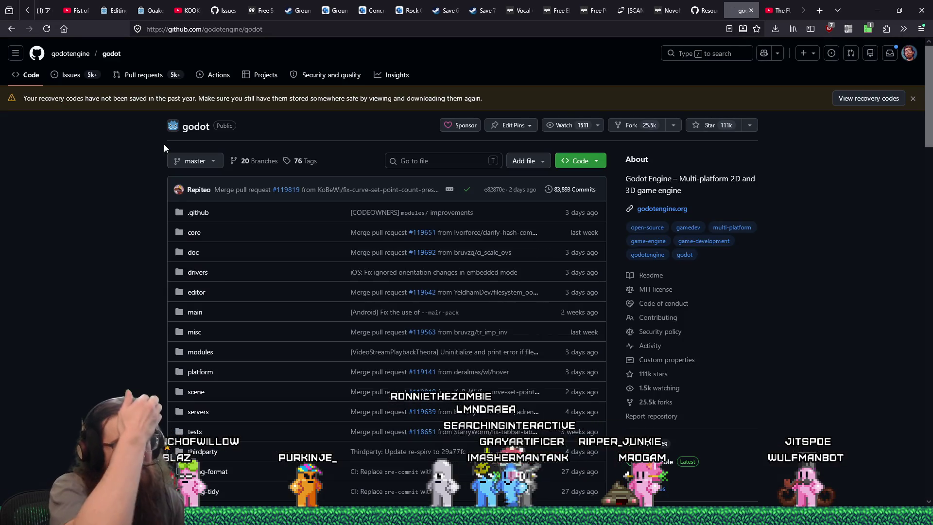
left_click(71, 75)
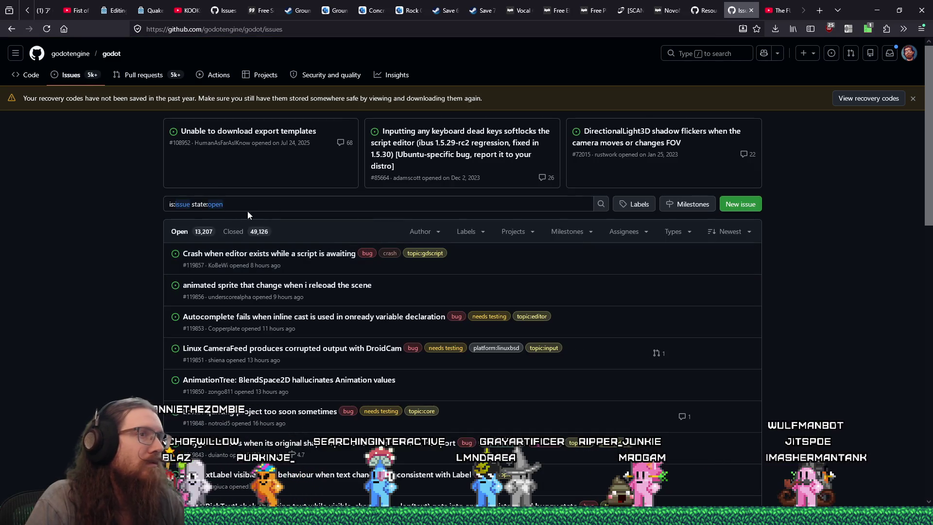
left_click(735, 214)
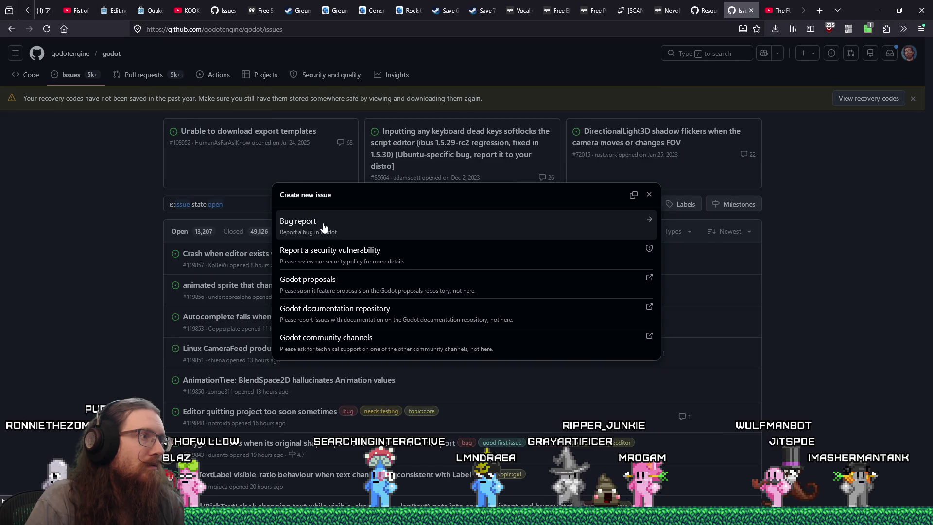
left_click(322, 223)
type("Thread deadloc")
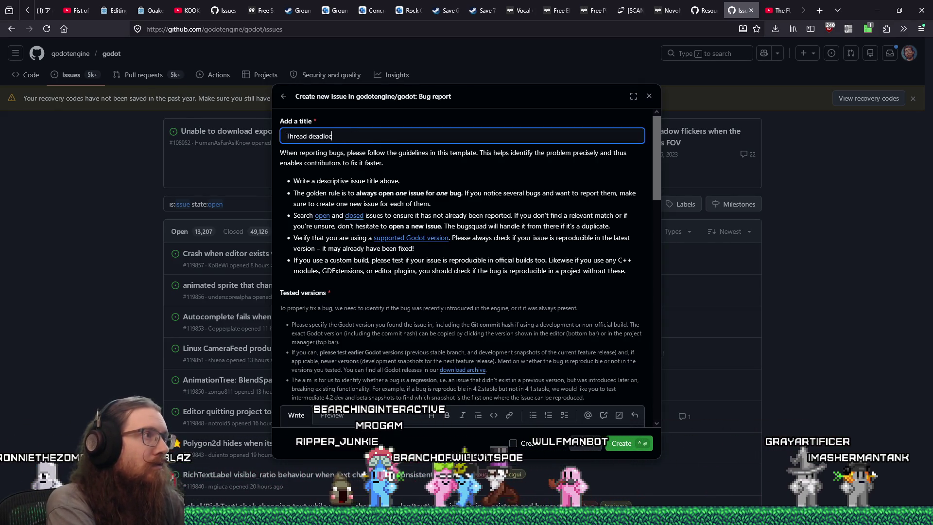
type("k in JoltJobSystem::CreateJob when")
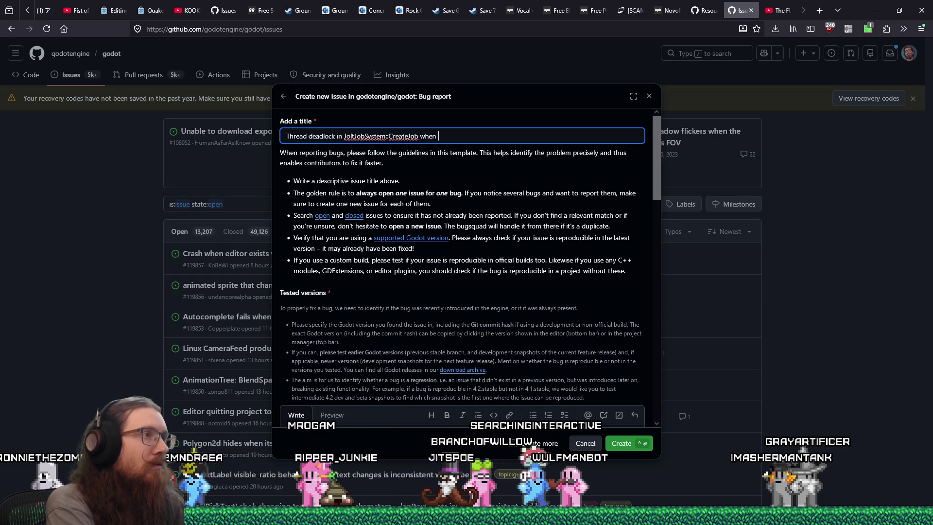
Step: Copy ResourceLoader.load_threaded_request() from issue #111202's title
left_click(700, 11)
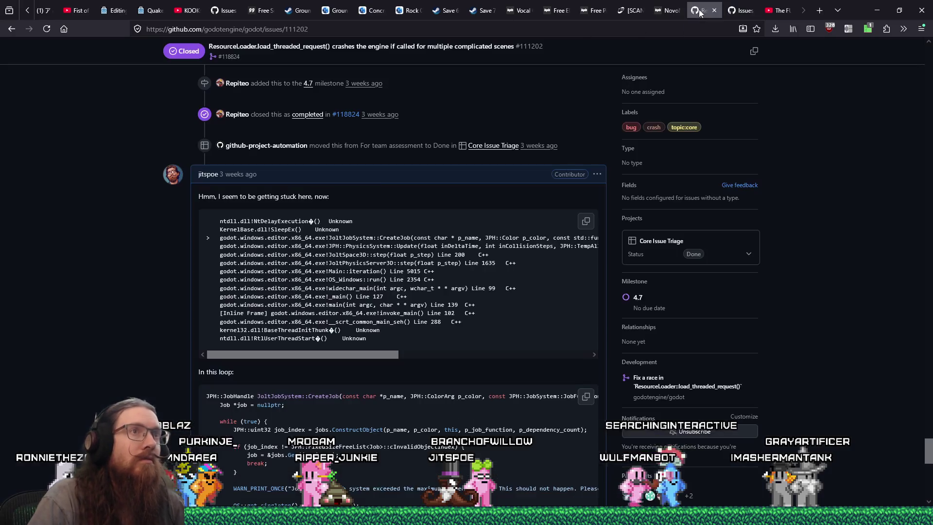
scroll(376, 174, "up", 10)
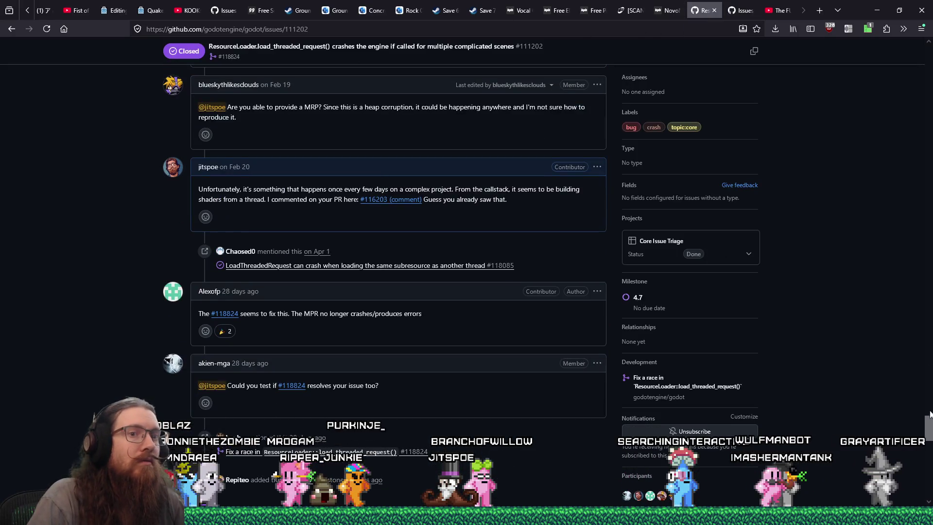
left_click(925, 93)
scroll(925, 92, "up", 5)
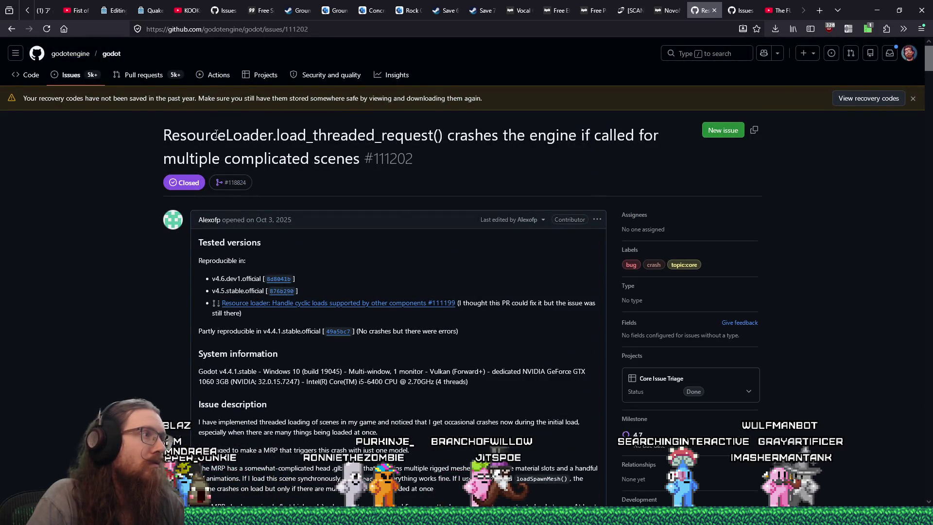
right_click(442, 136)
left_click(459, 145)
Step: Finish the title with 'ResourceLoader.load_threaded_request() on complex scene'
left_click(740, 10)
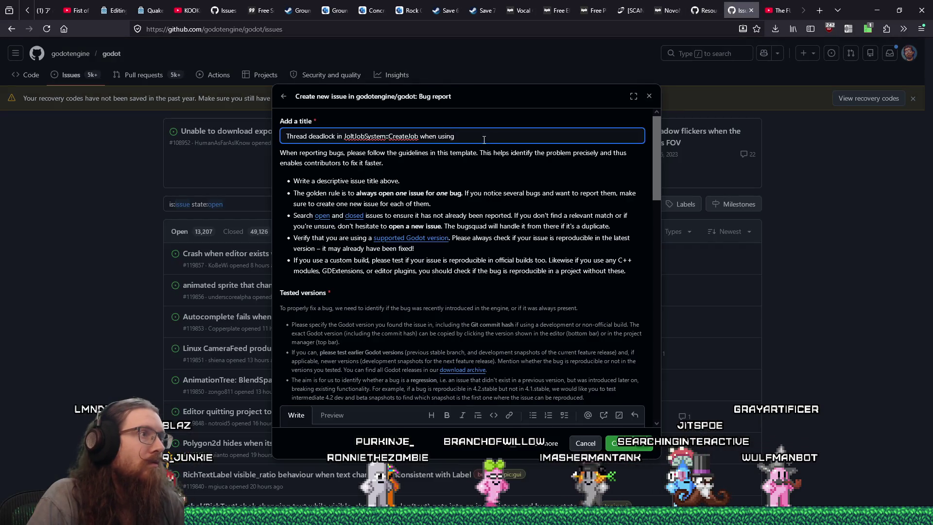
type(" ResourceLoader.load_threaded_request() on compl")
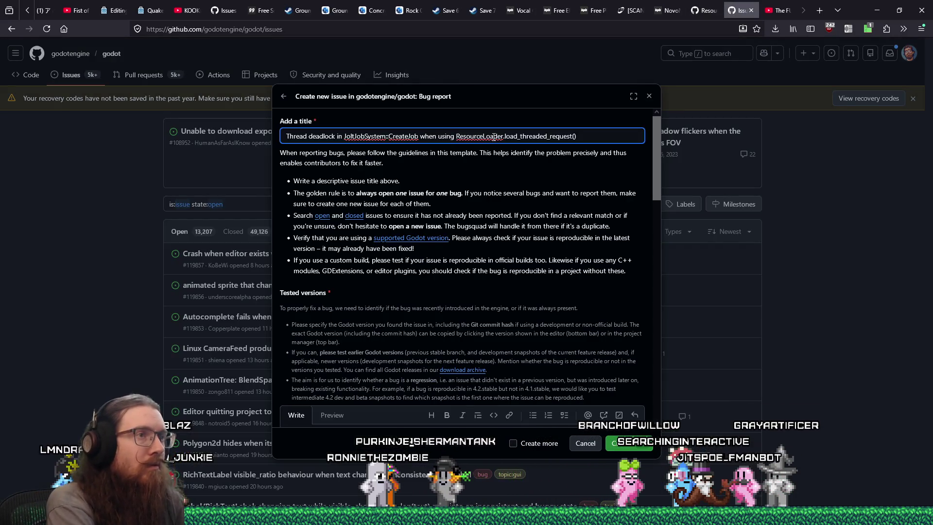
type("ex s")
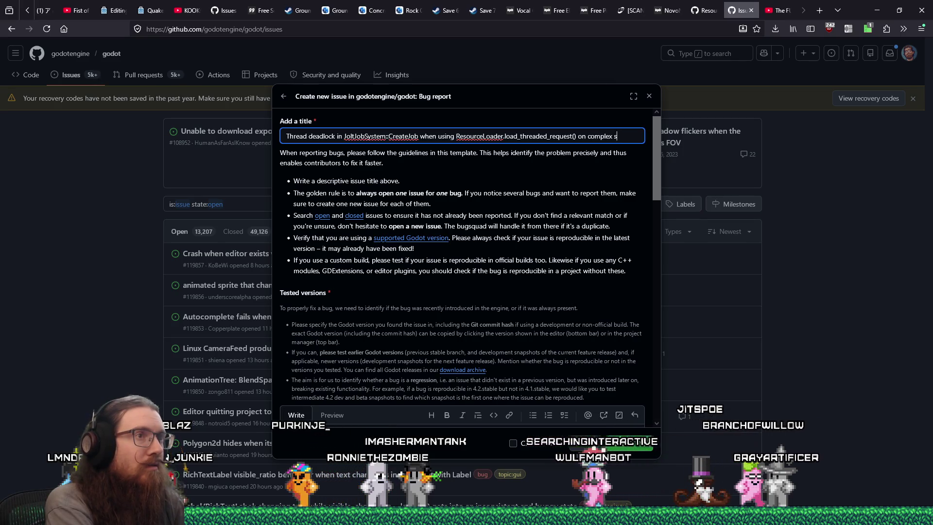
type("cene")
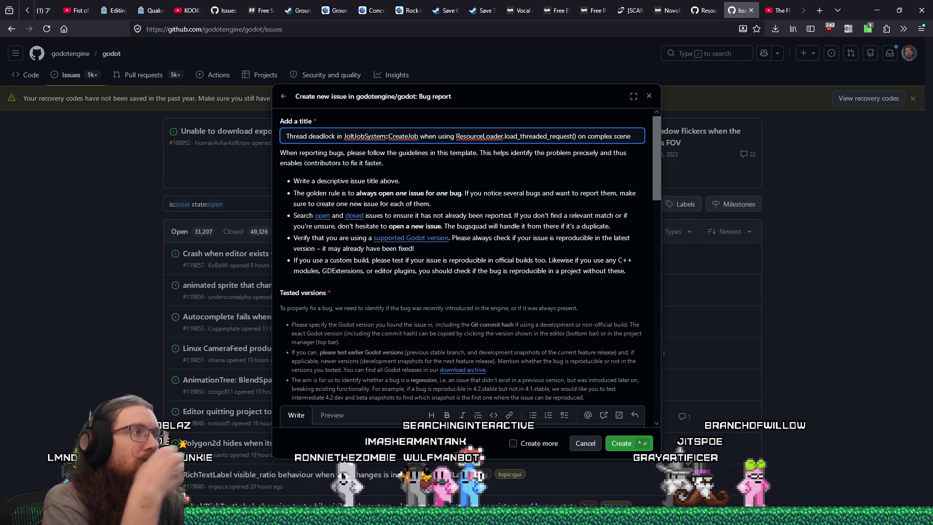
key("Tab")
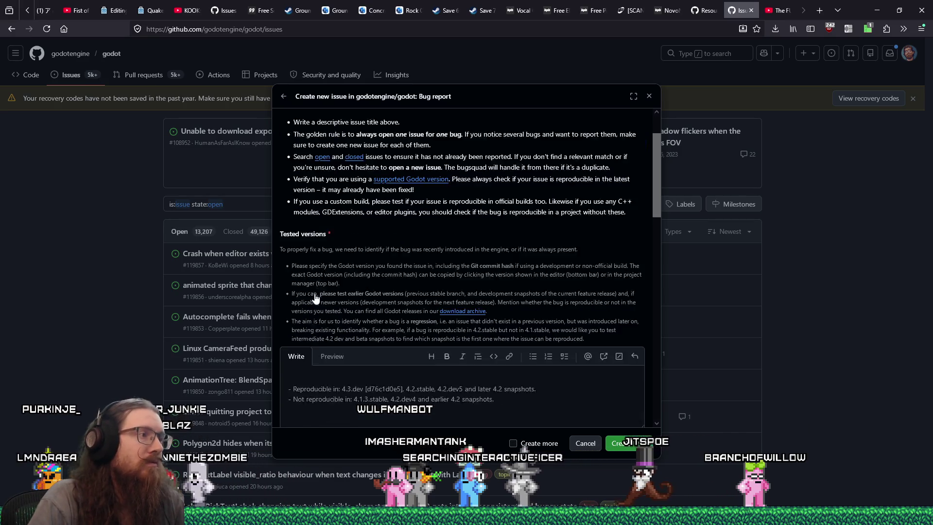
key("alt+Tab")
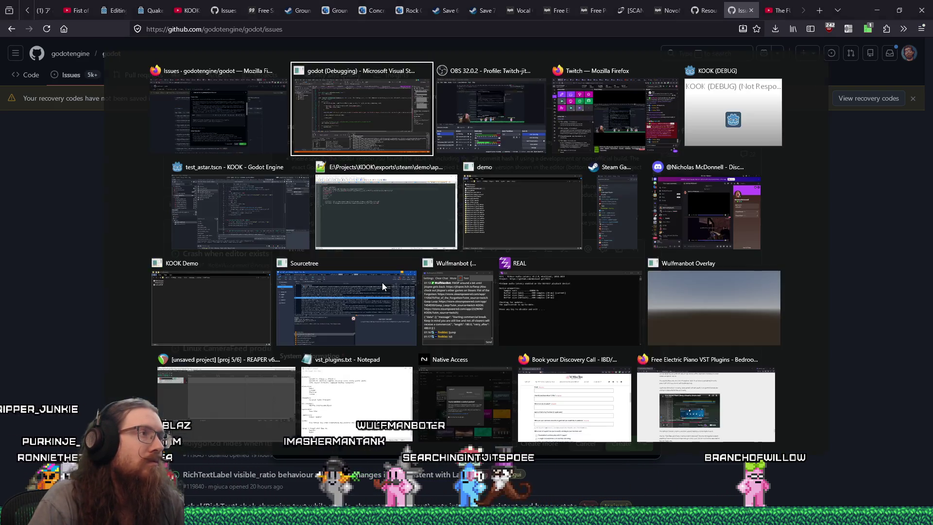
Step: Copy the URL of pull request 118824
key("alt+Tab")
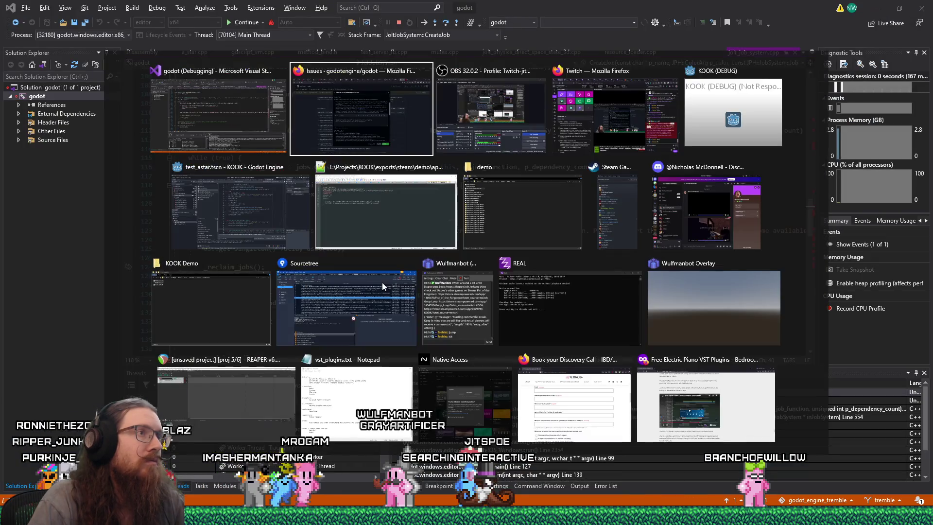
key("shift+Tab")
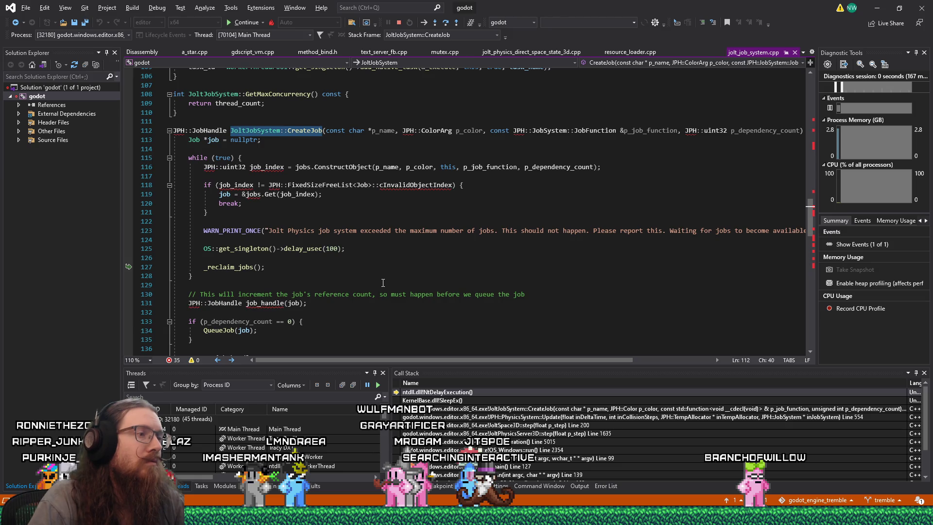
key("alt+Tab")
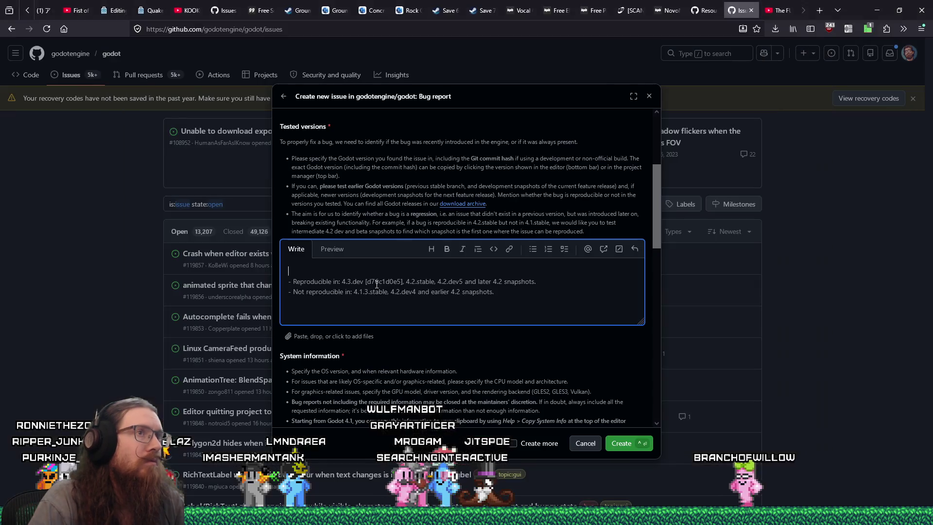
left_click(705, 10)
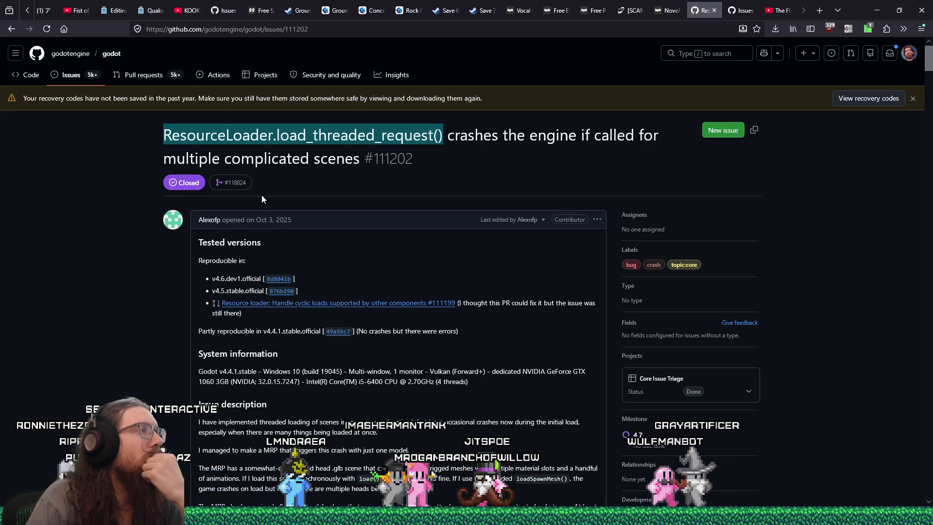
mouse_move(233, 187)
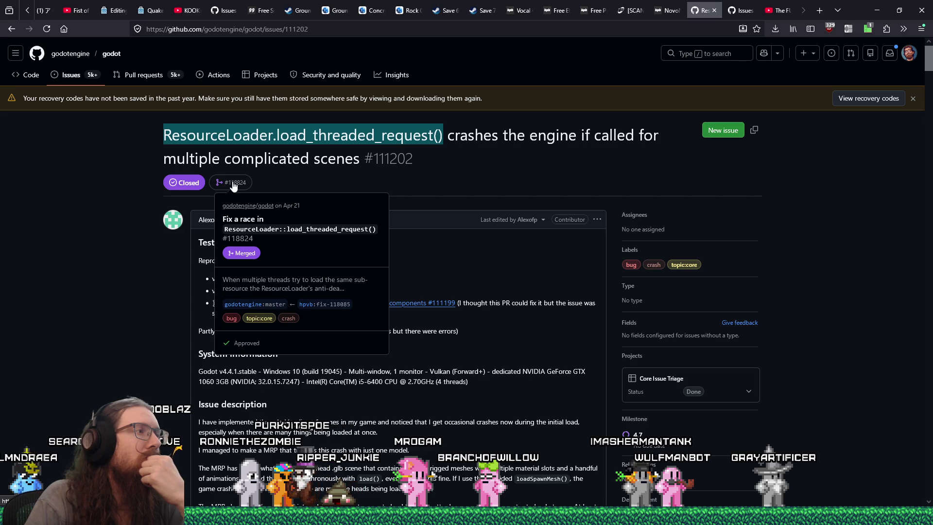
left_click(736, 10)
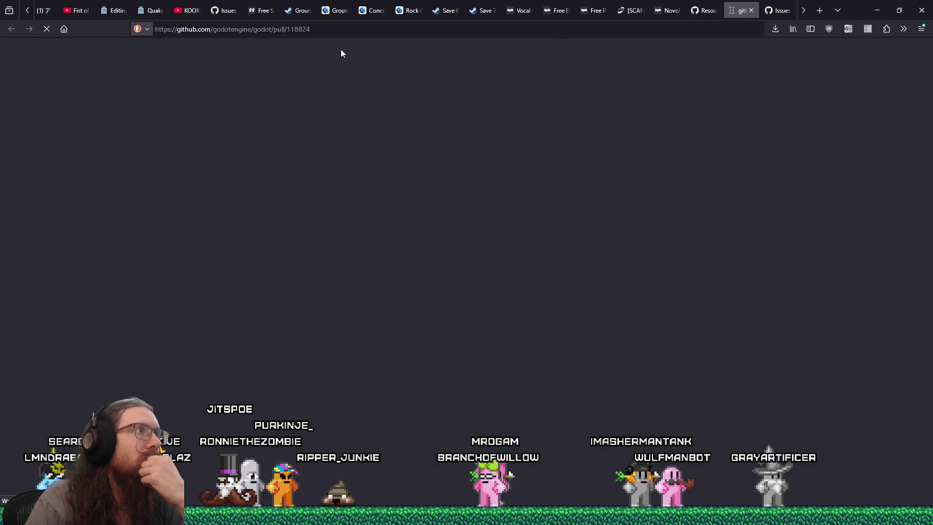
left_click(313, 33)
right_click(314, 33)
left_click(343, 83)
Step: Replace Tested versions with a note that PR 118824 was tested and merged into master
left_click(779, 10)
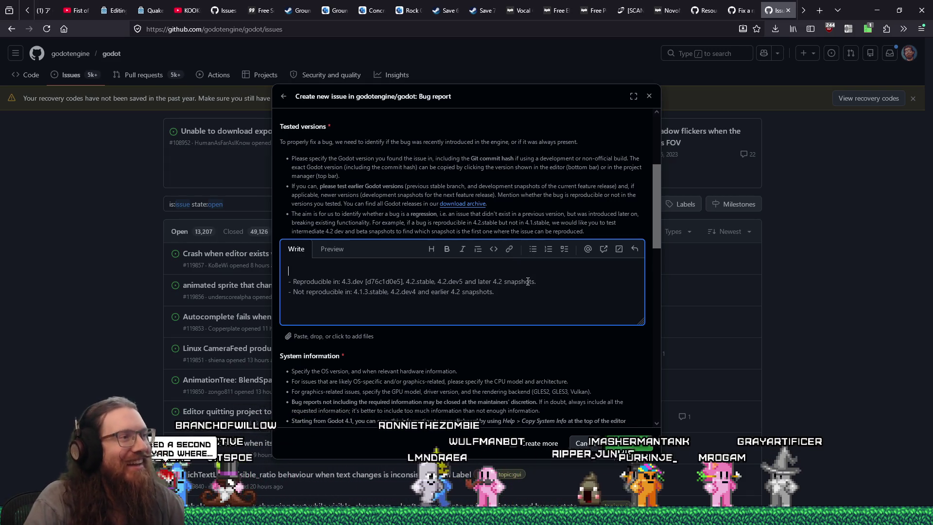
key("ctrl+a")
type("Tested")
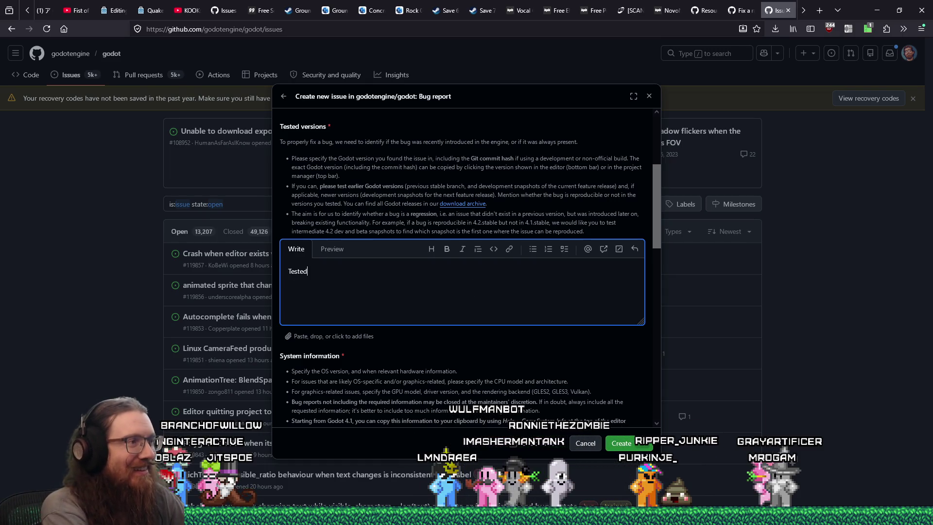
key("BackSpace")
key("BackSpace")
key("BackSpace")
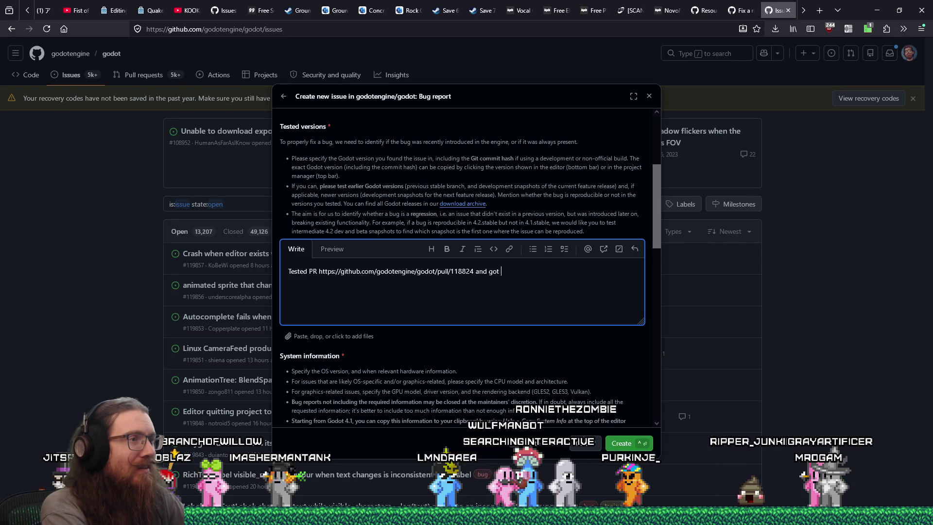
type("this, but that has")
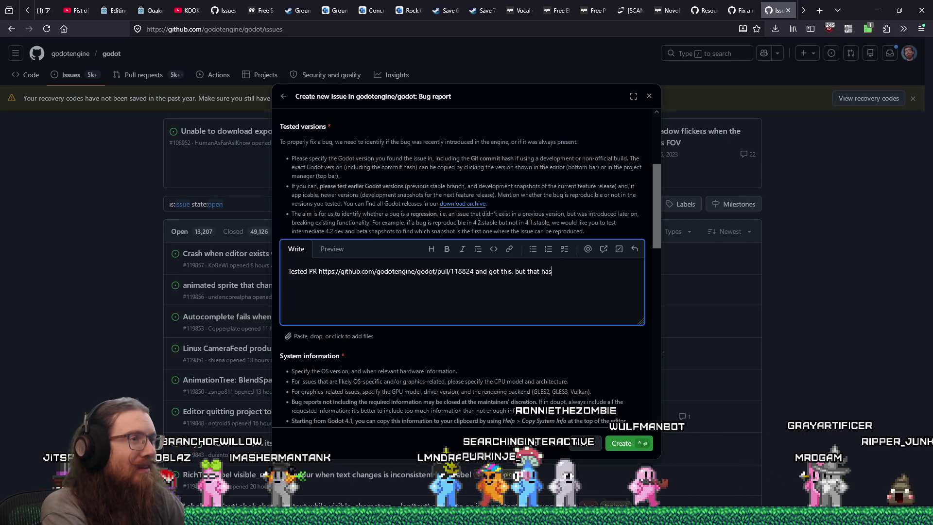
type(" been merged into master no")
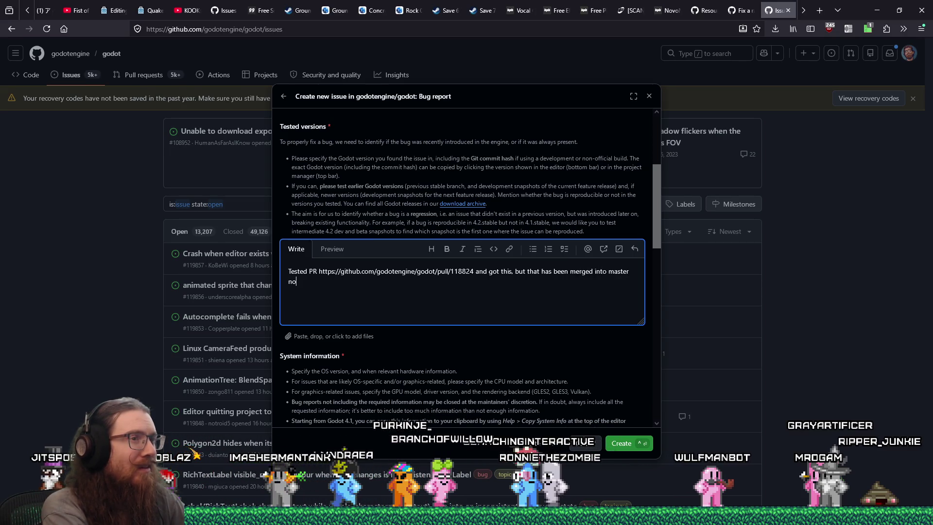
type("w.")
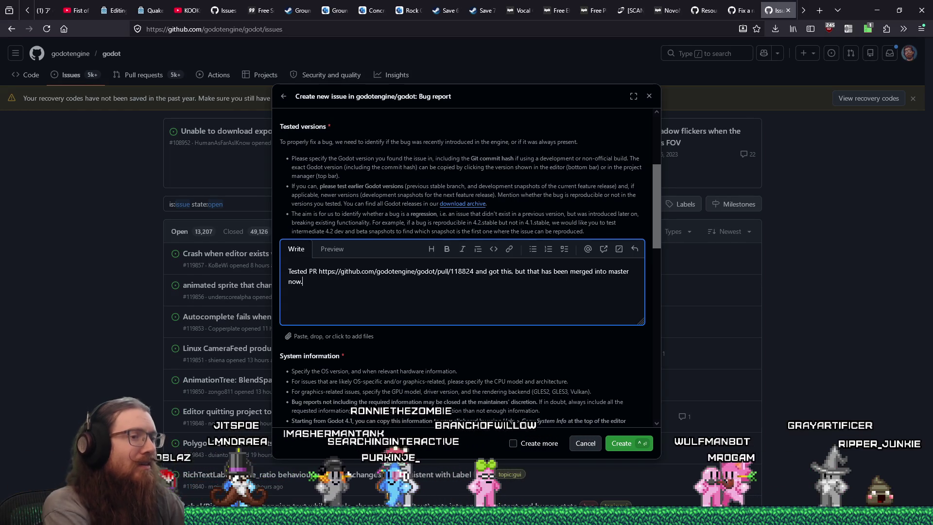
key("alt+Tab")
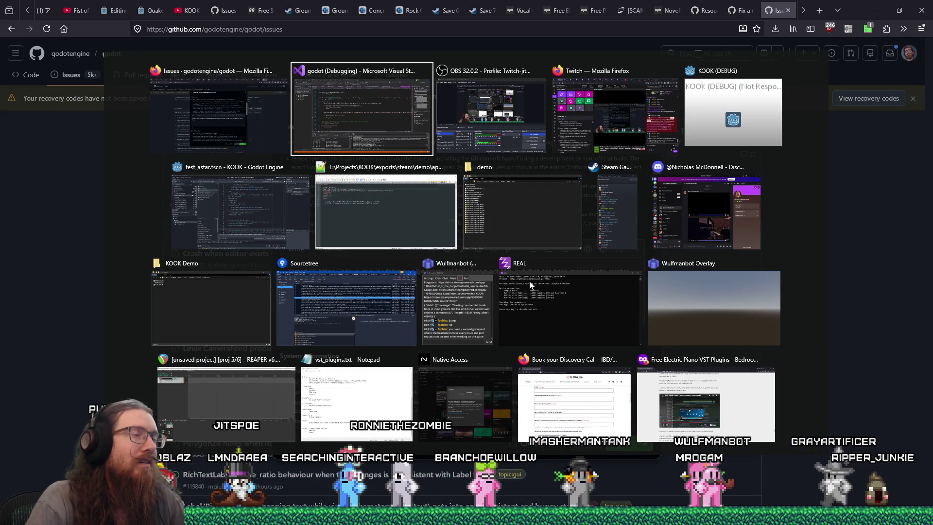
Step: Show Godot's About dialog to get the engine version
left_click(290, 235)
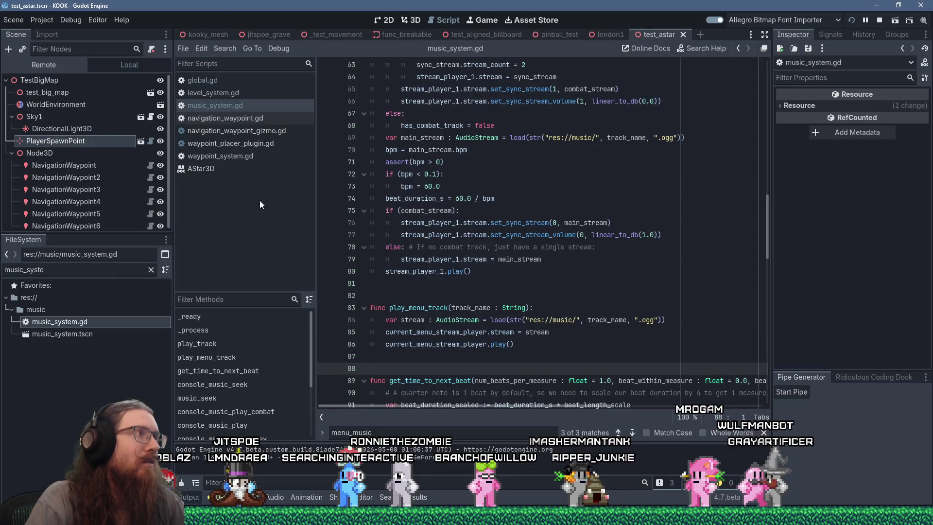
left_click(126, 19)
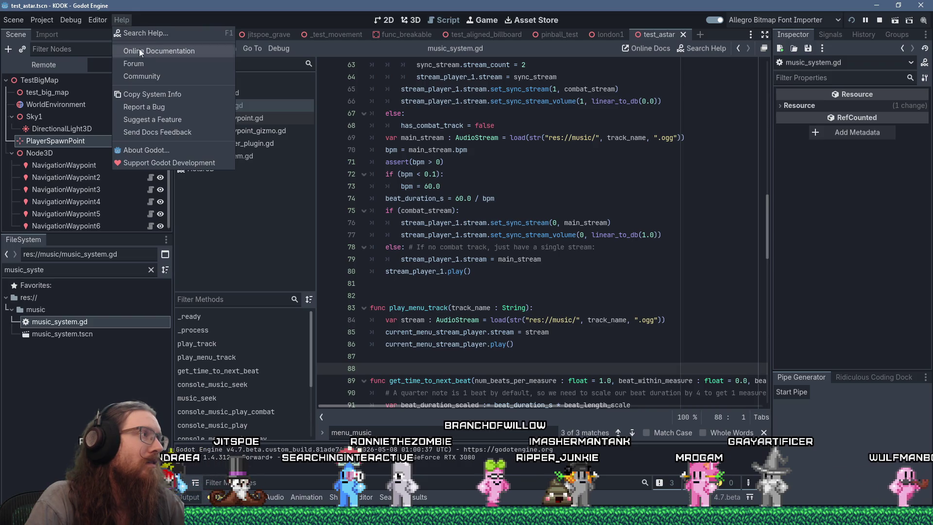
left_click(168, 150)
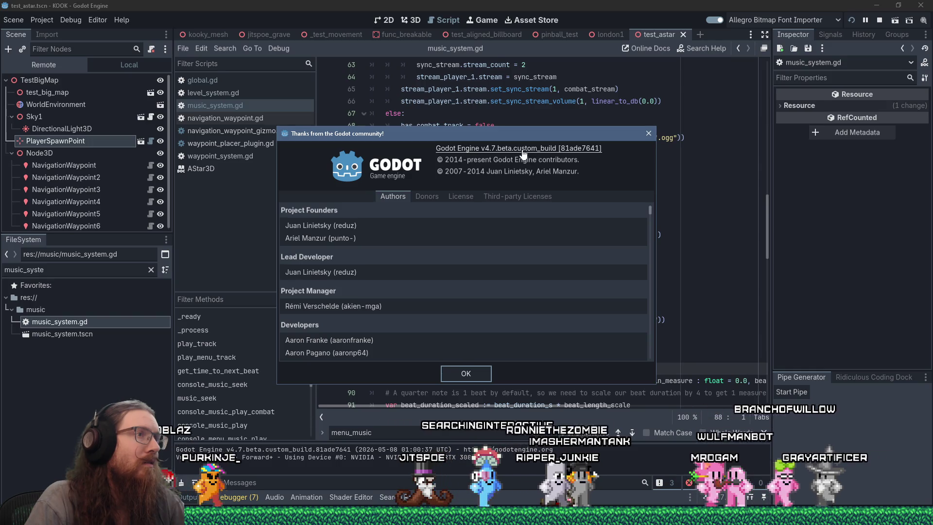
Step: End the note with 'merged into master shortly after.' and paste v4.7.beta.custom_build [81ade7641]
key("alt+Tab")
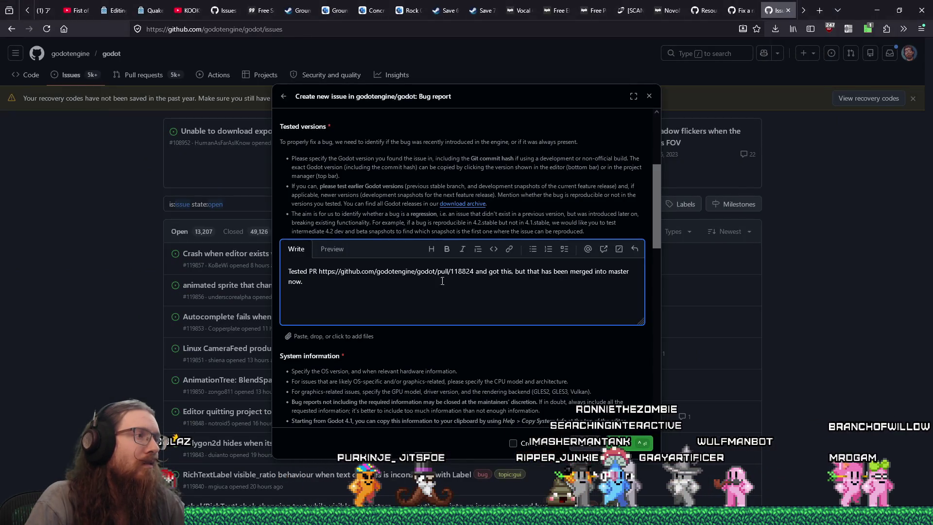
scroll(547, 300, "up", 2)
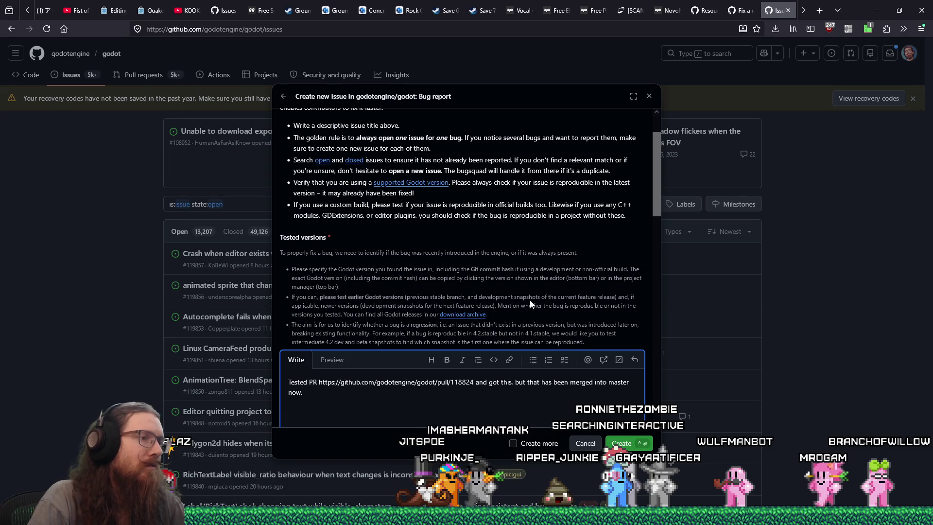
scroll(531, 305, "down", 2)
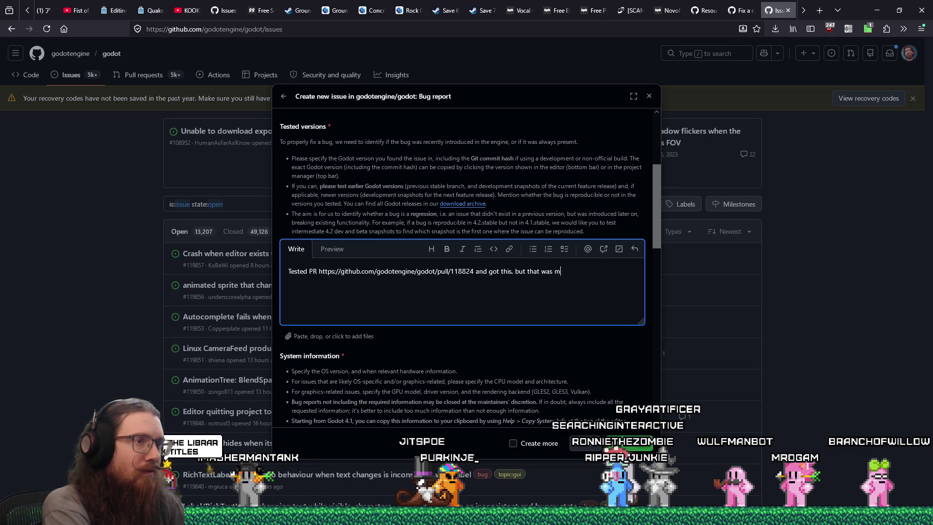
type("r shortly after")
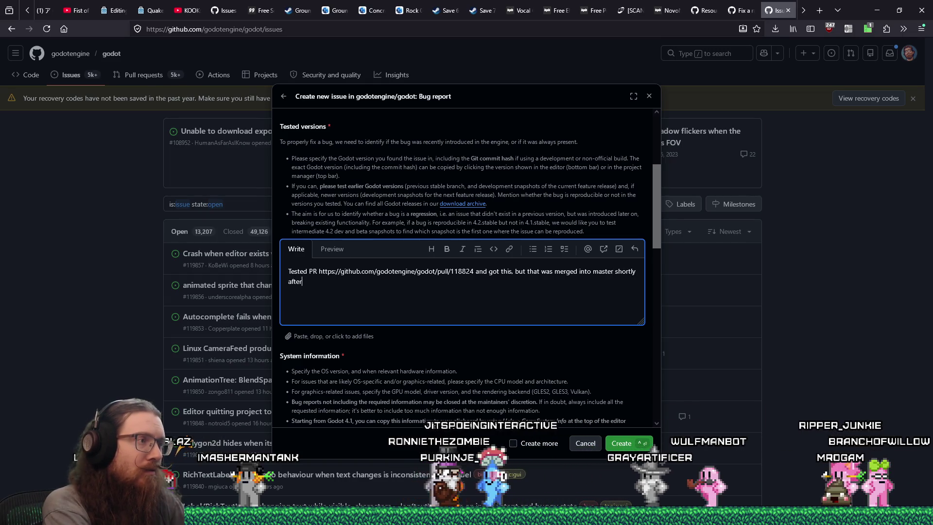
type(".")
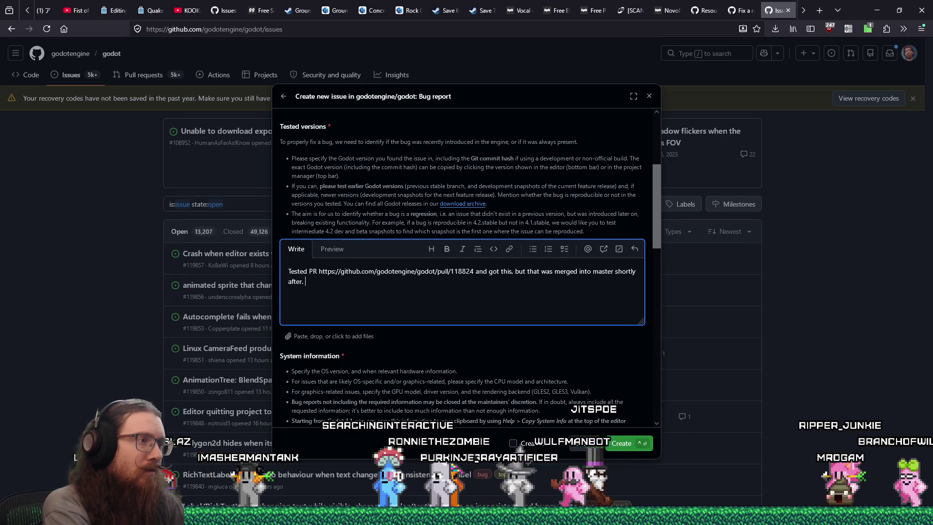
type("v4.7.beta.custom_build [81ade7641]")
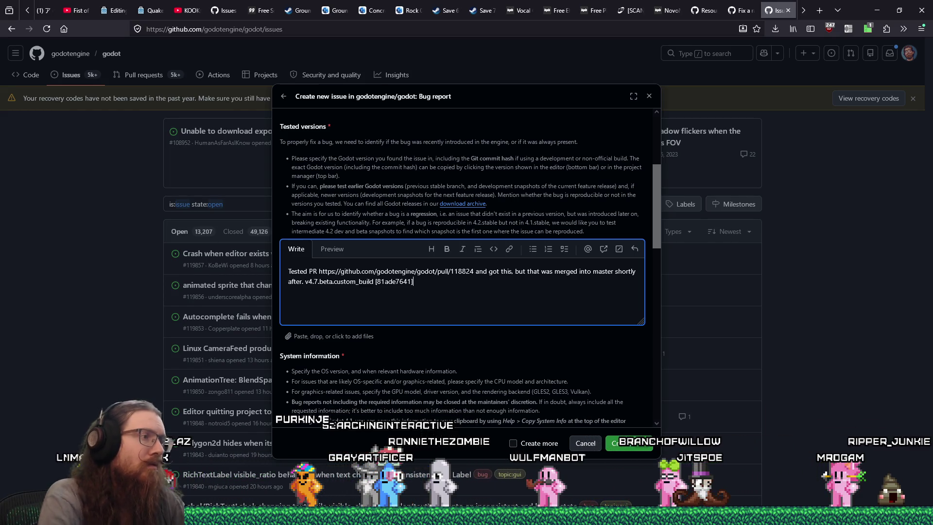
scroll(424, 288, "down", 5)
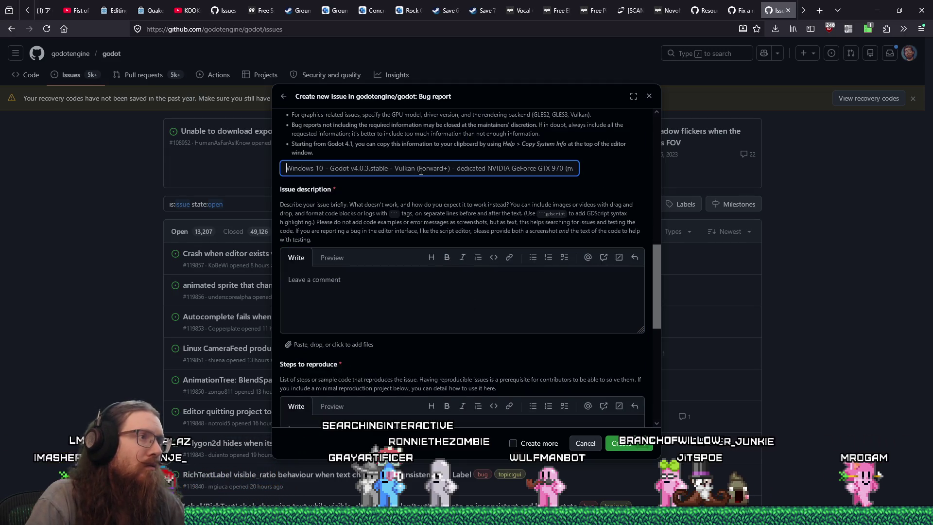
Step: Close About and copy Godot's system information via Help > Copy System Info
key("alt+Tab")
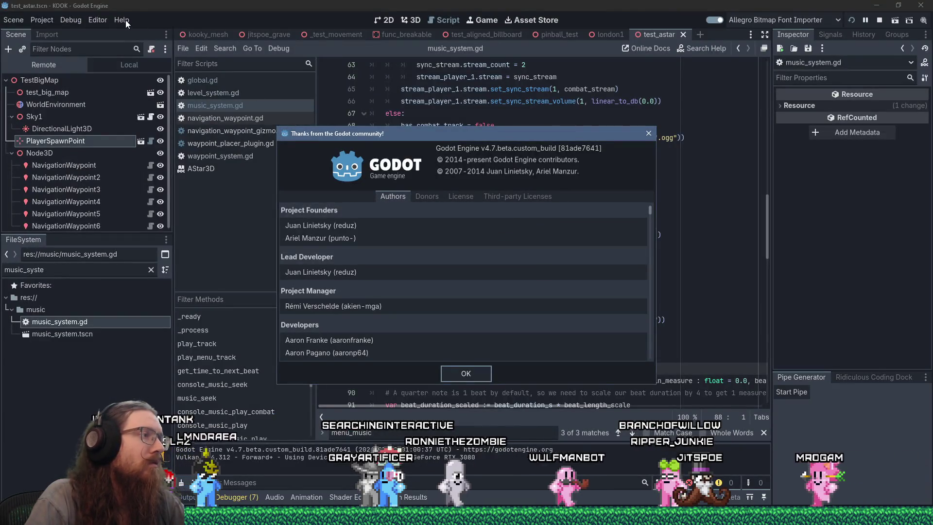
left_click(649, 135)
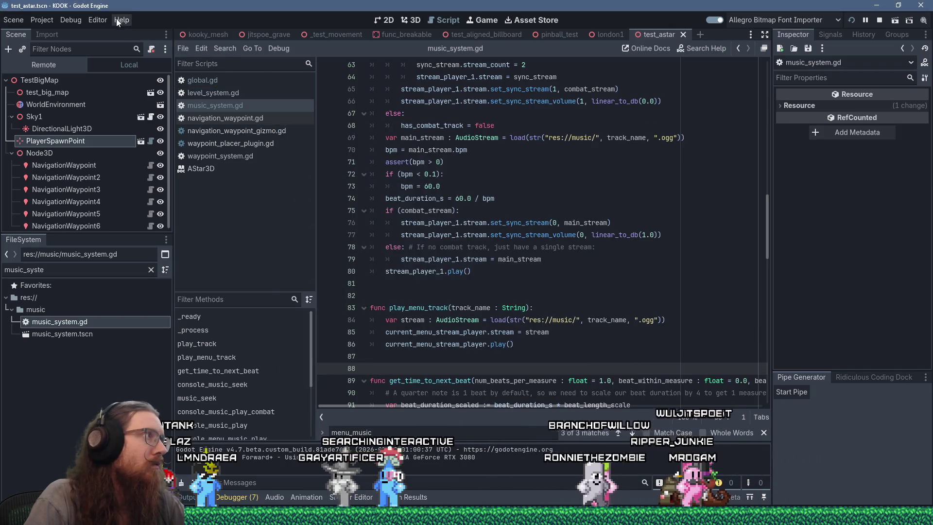
left_click(117, 20)
left_click(162, 92)
Step: Paste the system info into the bug report's system information field and begin the description
key("alt+Tab")
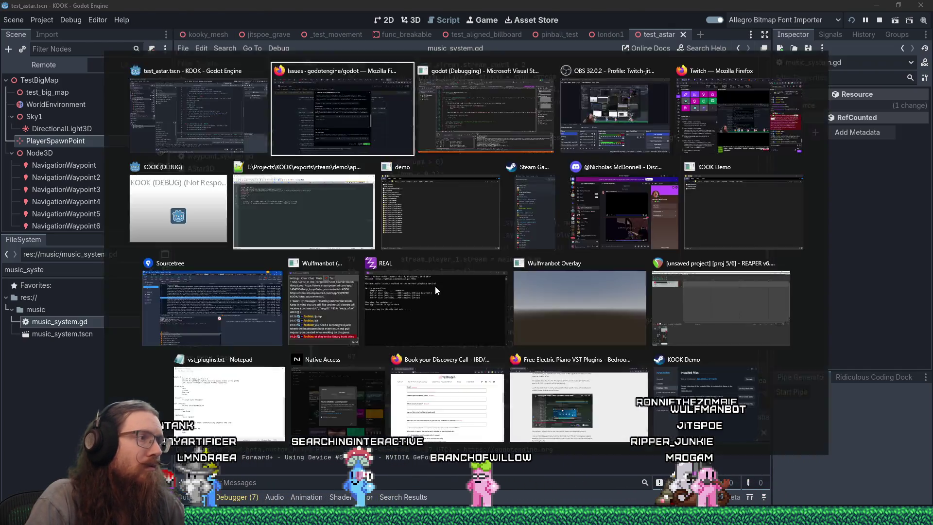
right_click(373, 280)
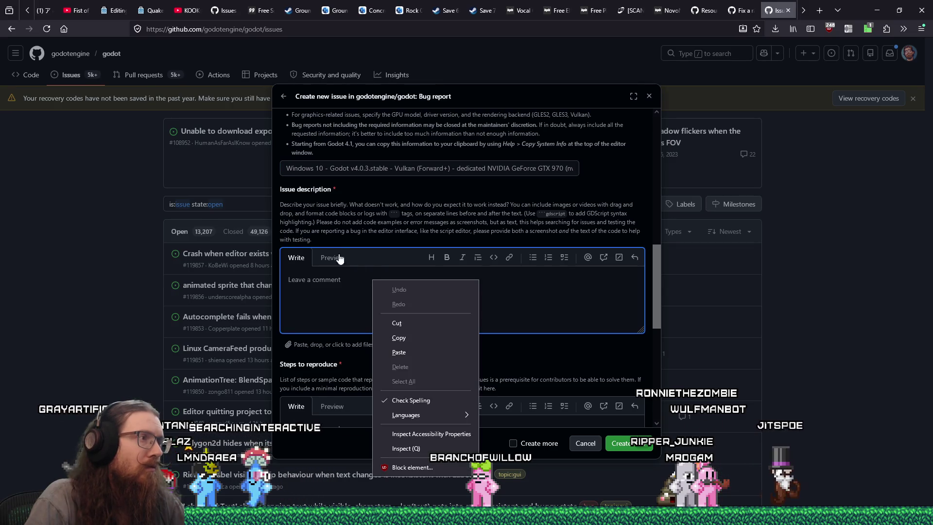
left_click(366, 168)
right_click(366, 168)
left_click(399, 240)
left_click(396, 297)
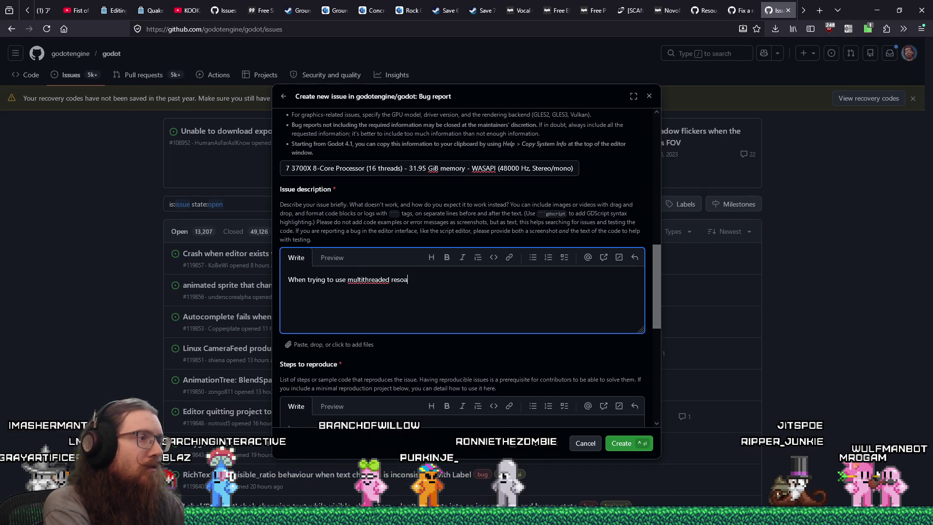
Step: Fix the typo and extend the description to 'multithreaded resource loading to'
key("BackSpace")
key("BackSpace")
type("ce loading to ")
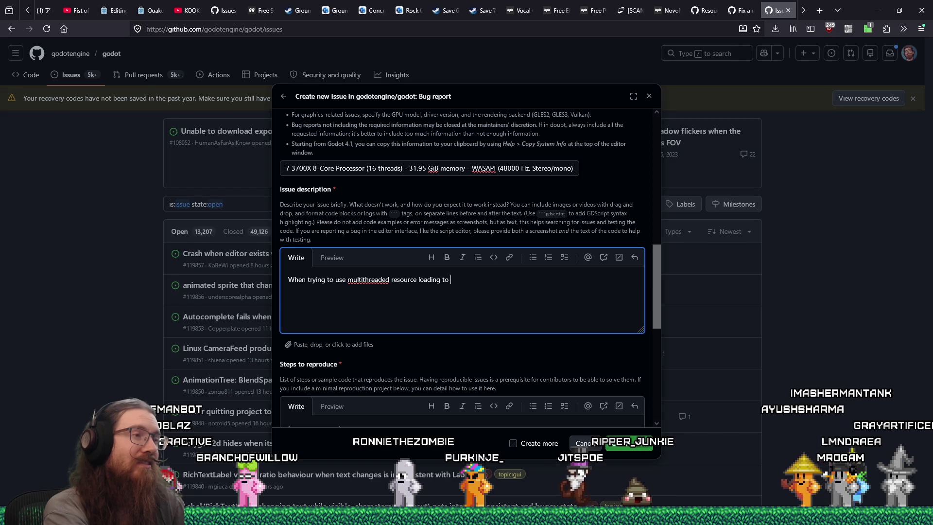
Step: Continue the description with 'load level scenes for my retro FPS, I was running into crashes'
type("load level scenes for my ")
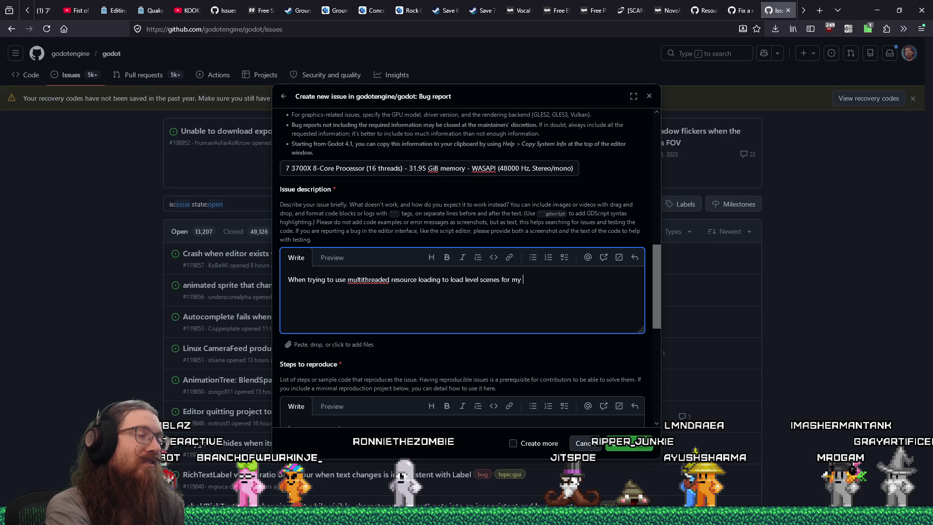
type("retro FPS")
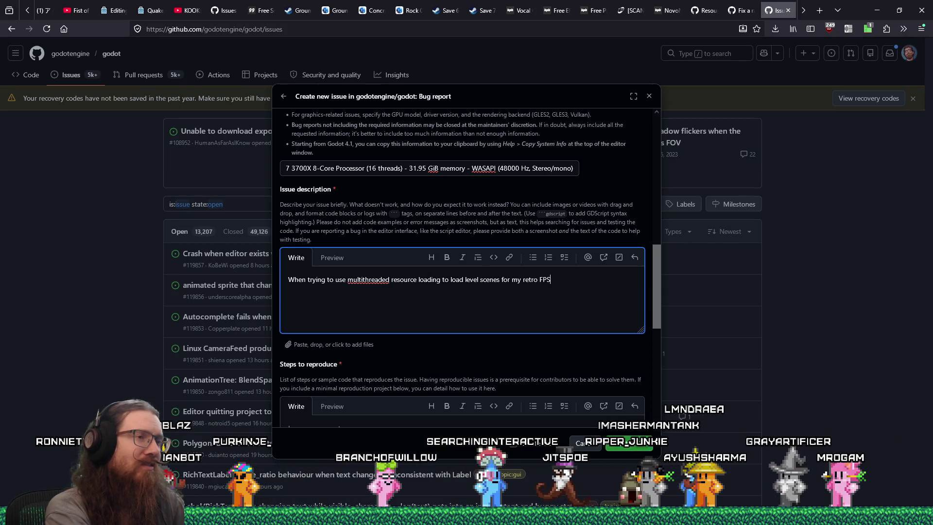
type(", I've")
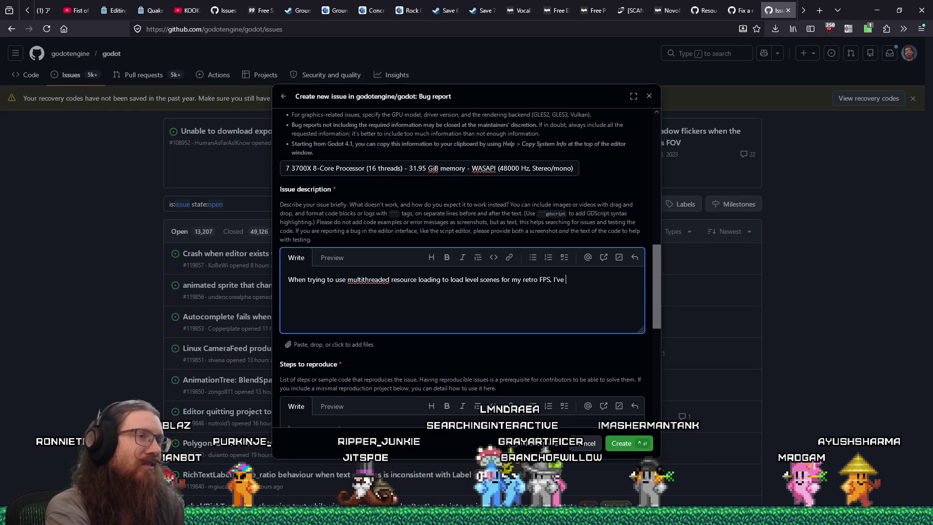
key("BackSpace")
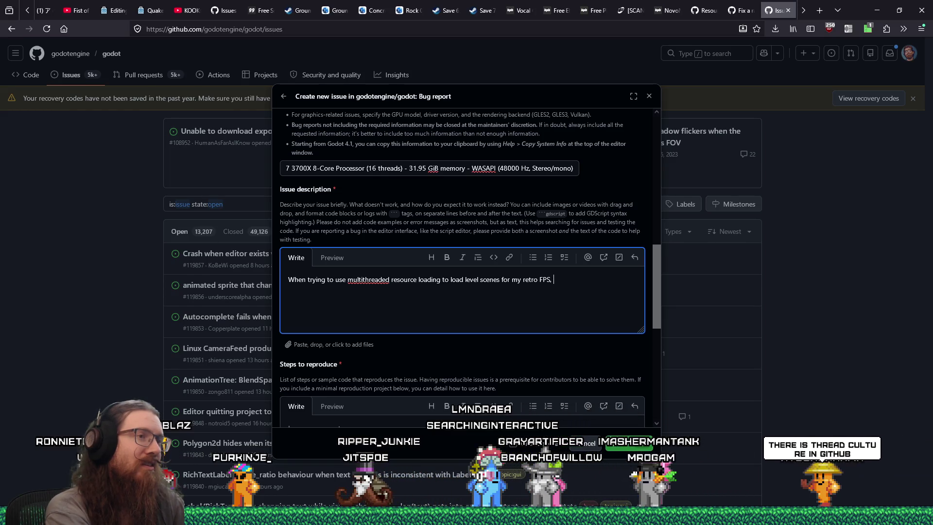
type("I")
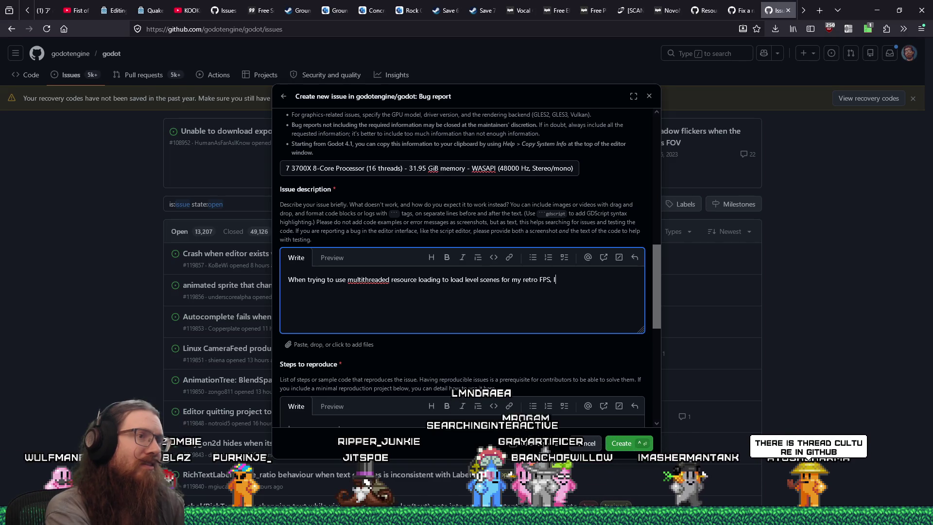
type(" was running into crashes")
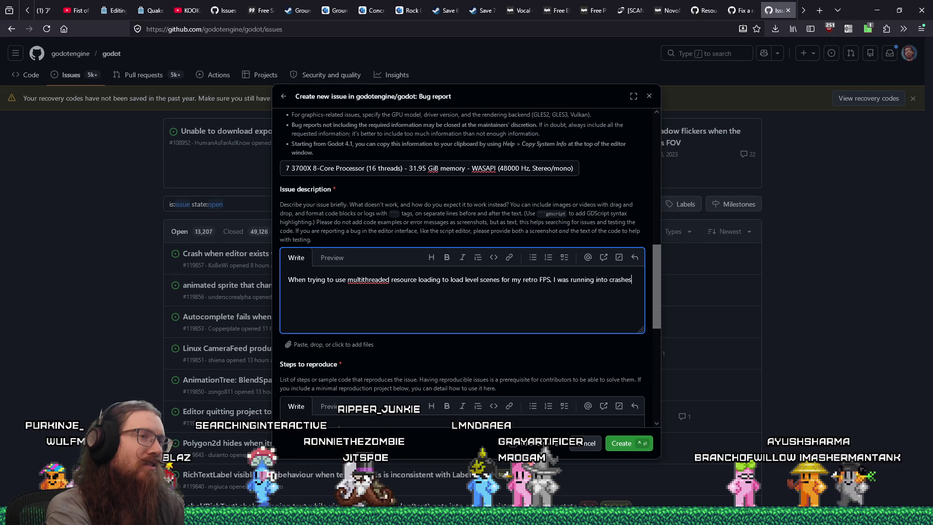
left_click(743, 12)
Step: Add ', reported here:' to the description followed by issue #111202's URL
left_click(705, 9)
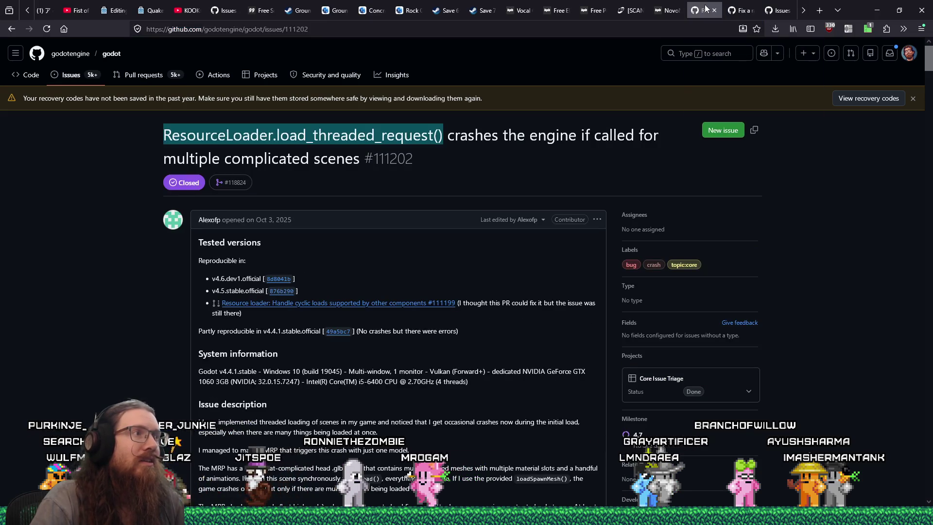
left_click(293, 29)
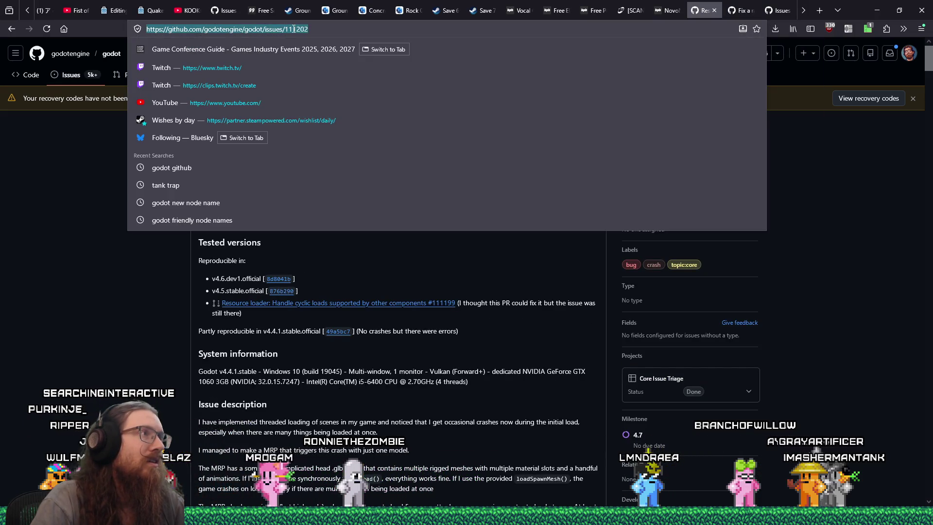
right_click(297, 32)
left_click(323, 87)
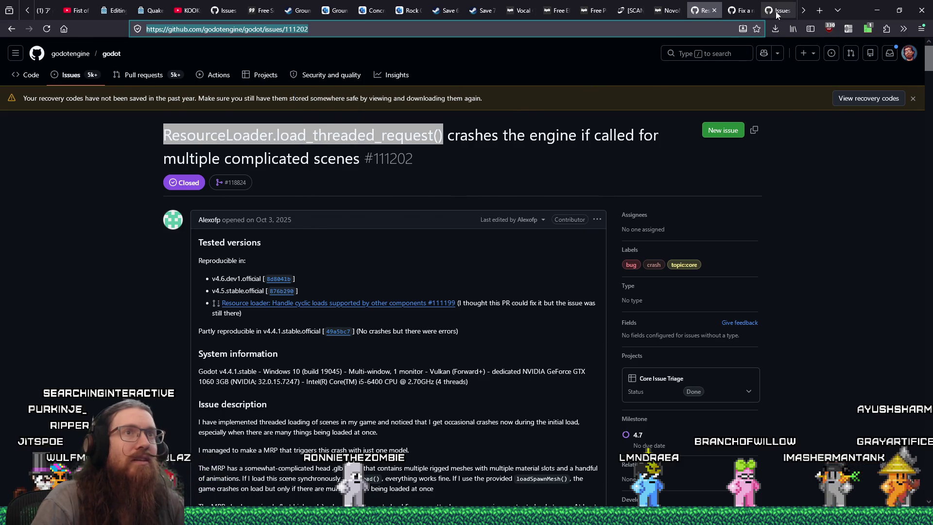
left_click(777, 14)
type(", re")
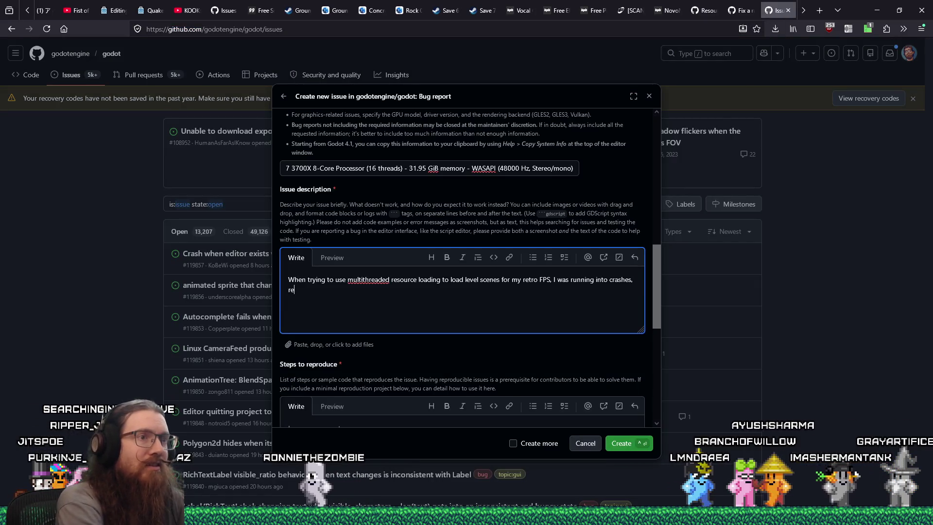
type("ported here:")
key("ctrl+v")
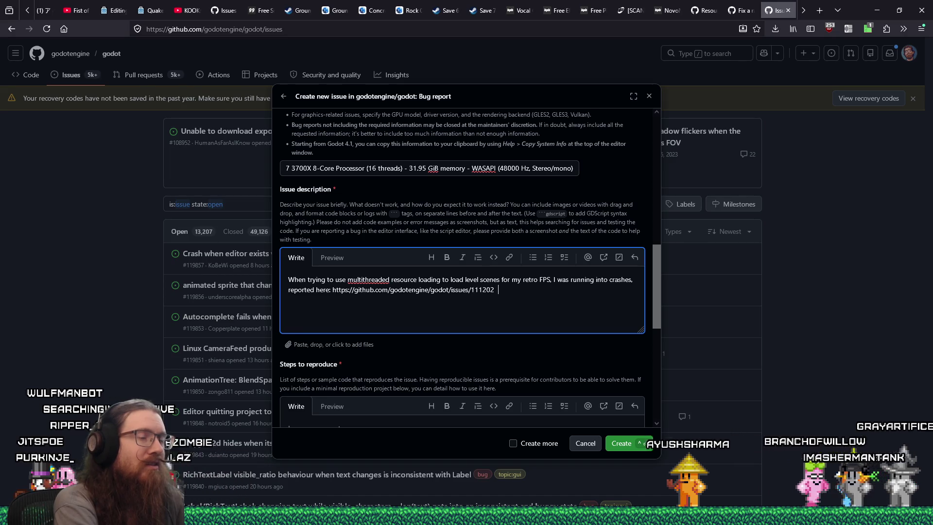
Step: Add 'This PR' with pull request 118824's URL, stating it now results in the game deadlocking
type("This PR")
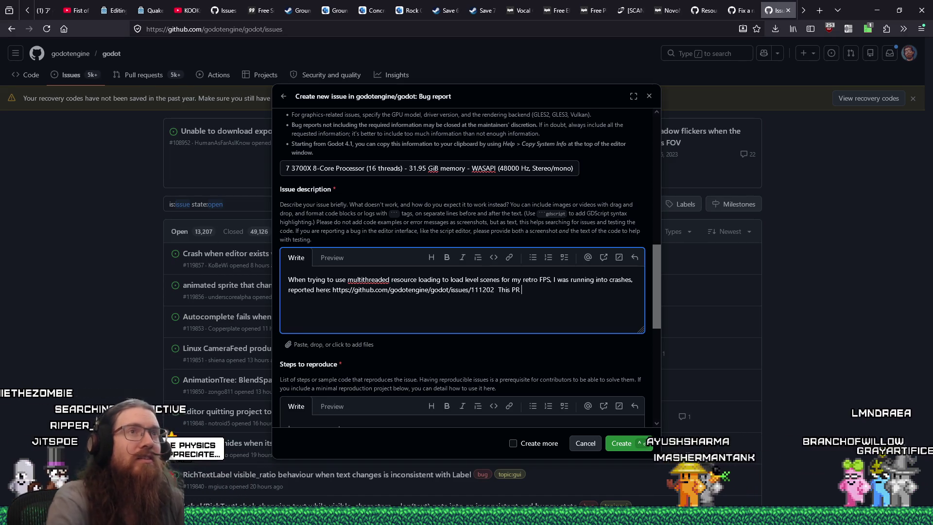
left_click(735, 12)
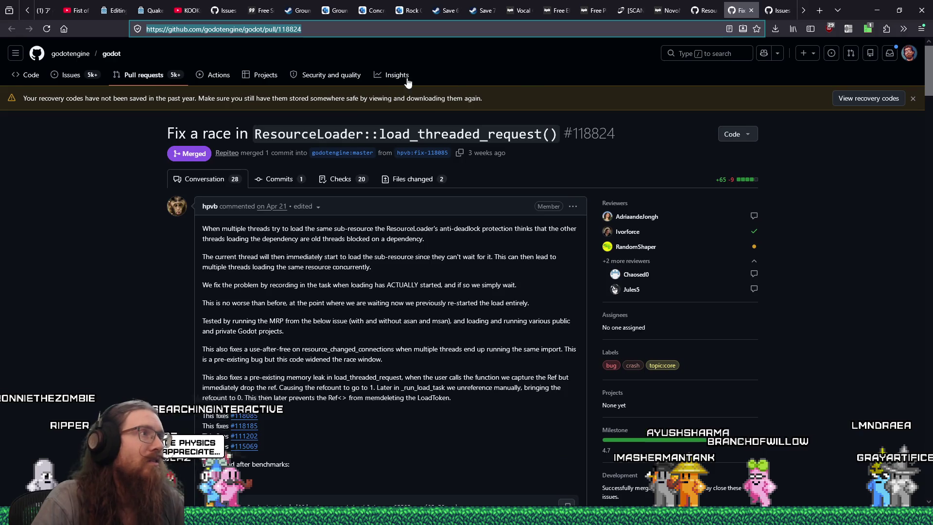
right_click(292, 30)
left_click(305, 85)
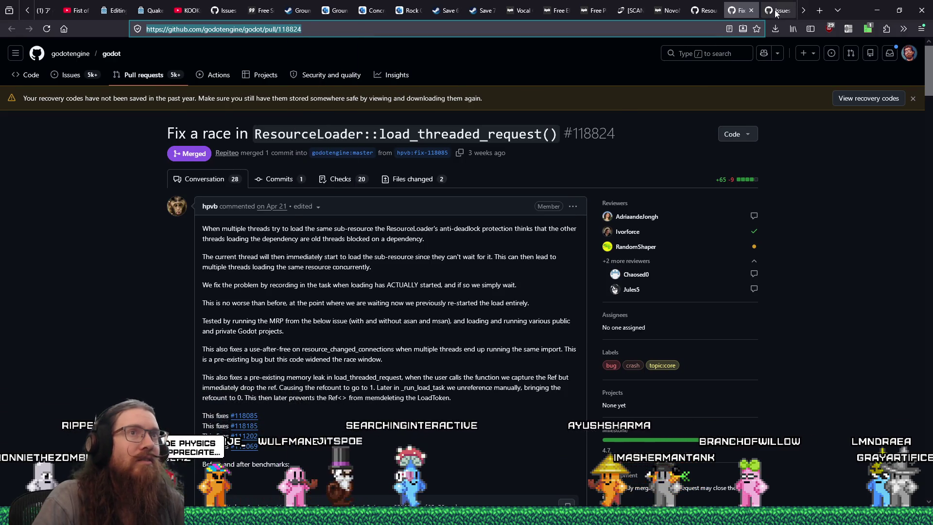
left_click(778, 10)
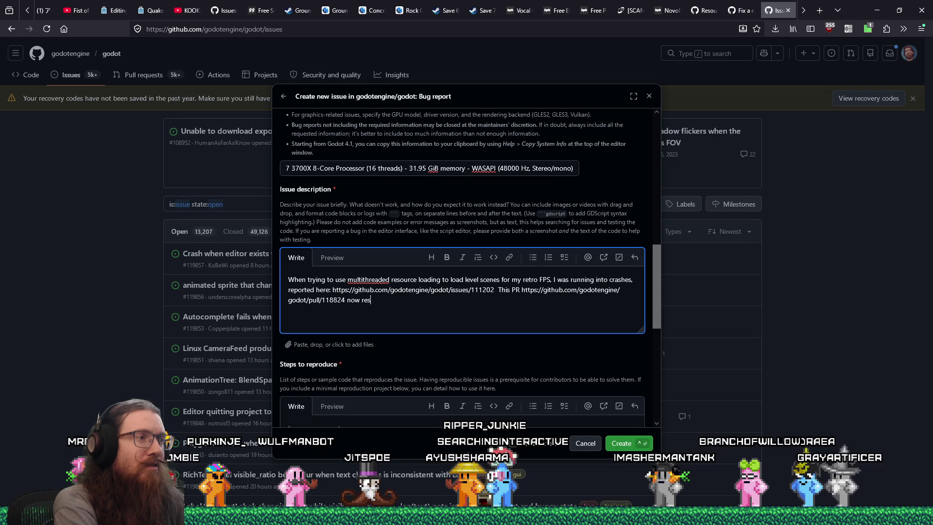
type("ult")
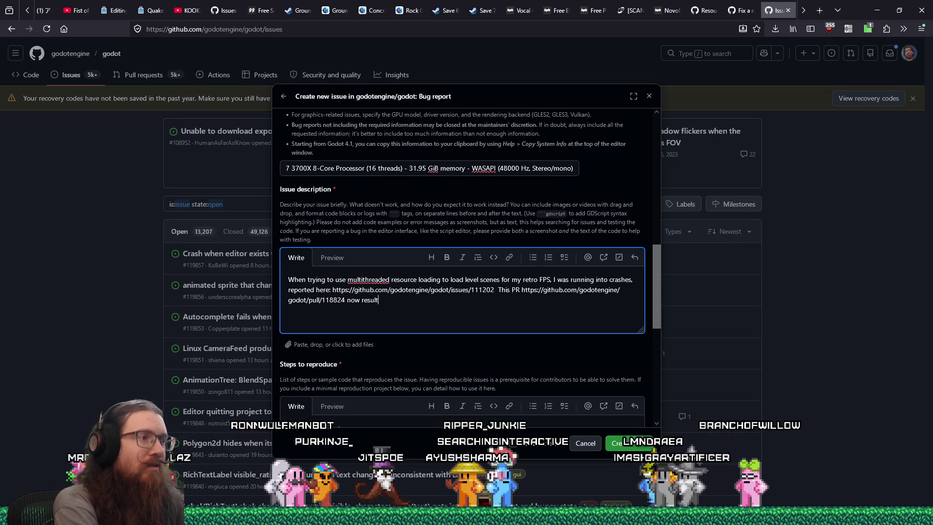
type("s in the g")
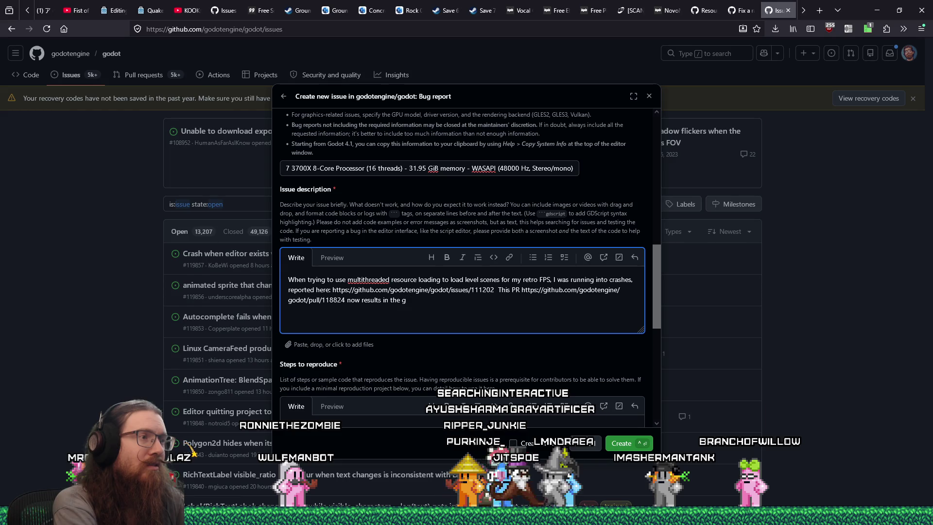
type("ame deadlocking.")
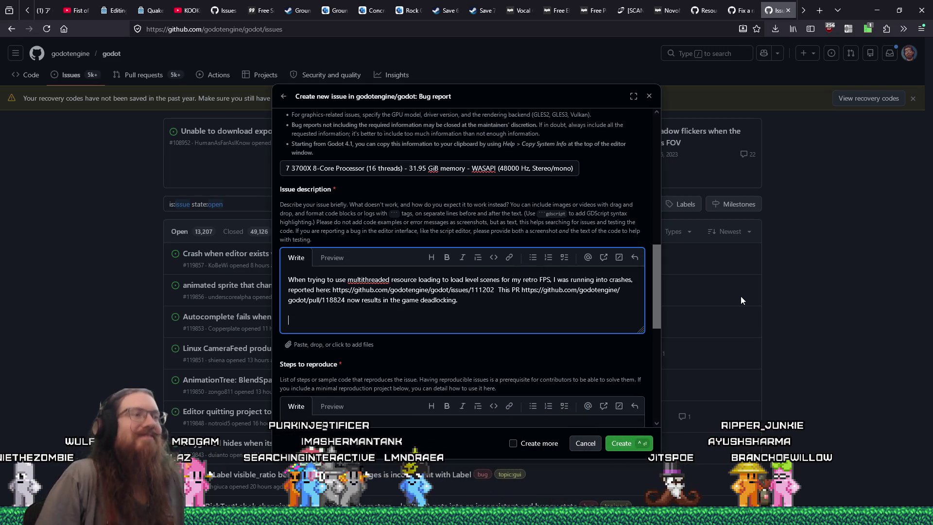
Step: Review the Fix a race pull request, then copy the stack-trace comment from issue #111202
left_click(734, 11)
mouse_move(929, 73)
left_mouse_down()
mouse_move(931, 486)
mouse_move(931, 425)
left_mouse_up()
scroll(931, 425, "up", 2)
key("ctrl+shift+Tab")
scroll(545, 314, "down", 5)
scroll(912, 342, "up", 5)
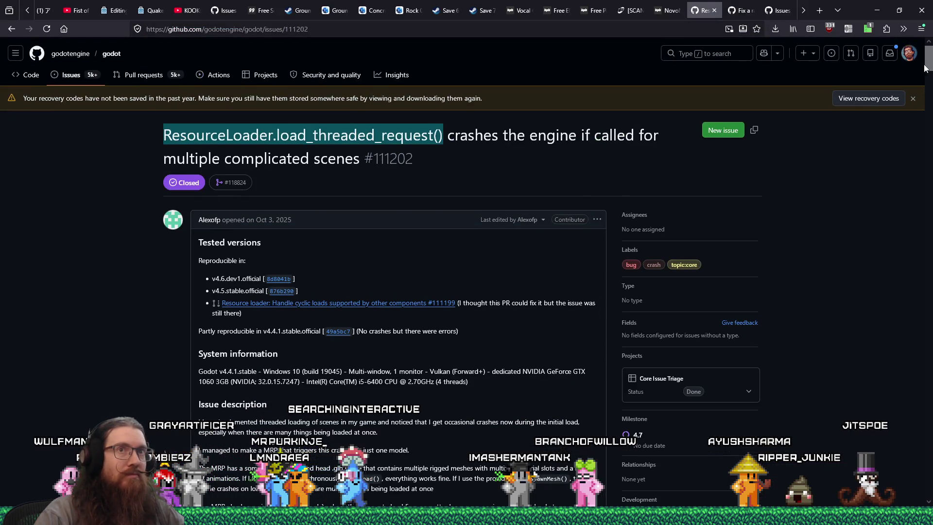
mouse_move(926, 68)
left_mouse_down()
mouse_move(928, 486)
mouse_move(930, 445)
left_mouse_up()
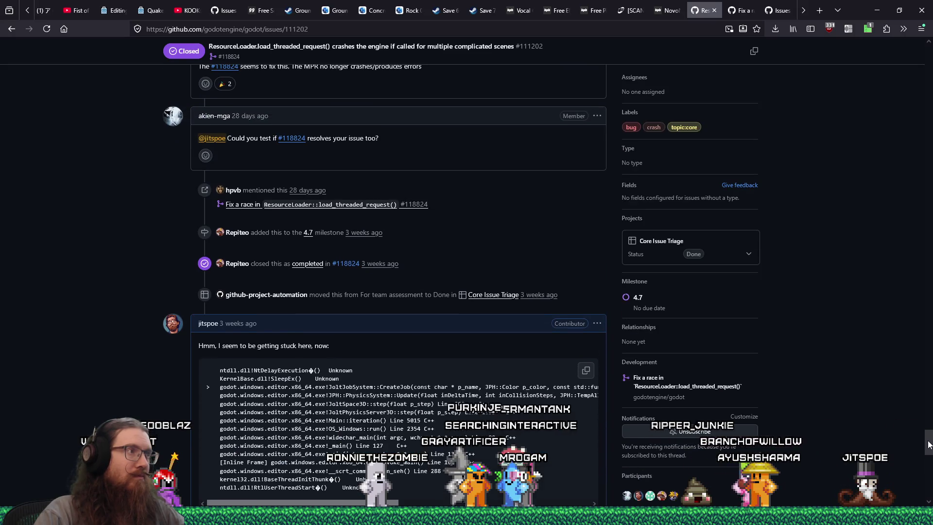
scroll(928, 445, "down", 1)
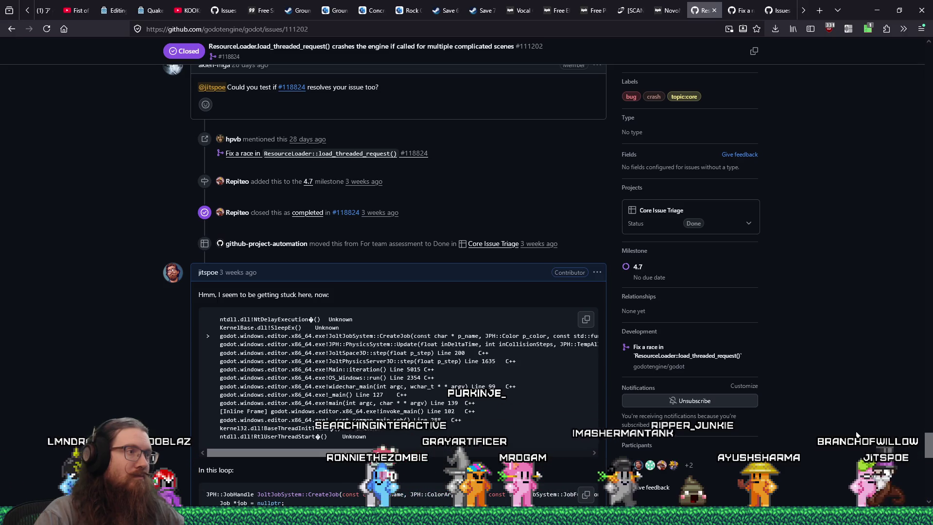
left_click(597, 272)
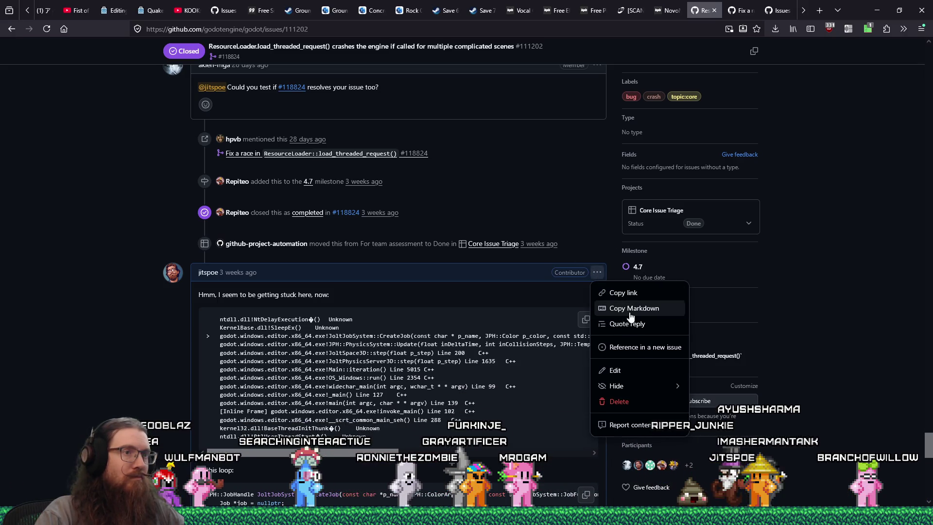
left_click(652, 283)
Step: Back in the bug report, begin a description paragraph reading 'I posted the info here'
left_click(778, 11)
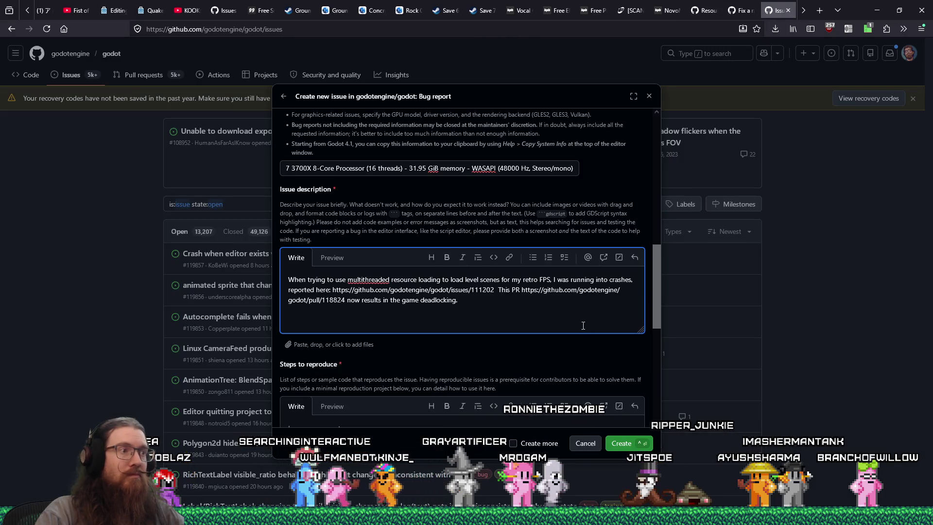
key("Return")
key("Return")
type("I posted the in")
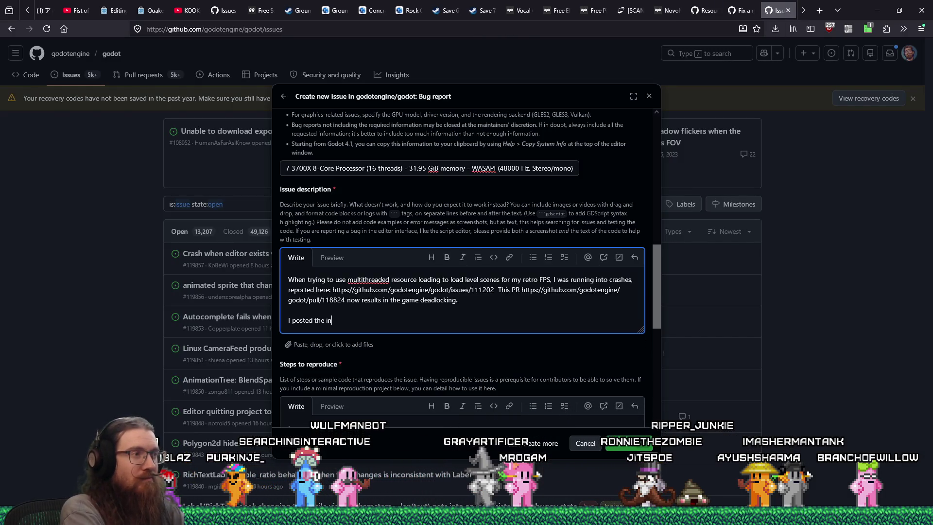